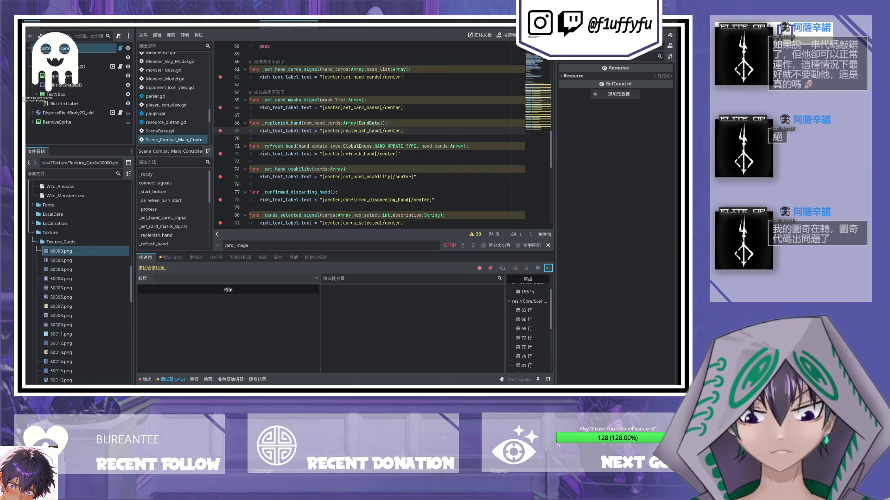
# Step: Change set_ap to set_op on line 18 of cost_and_dispose_view.gd and save the script
pyautogui.click(583, 217)
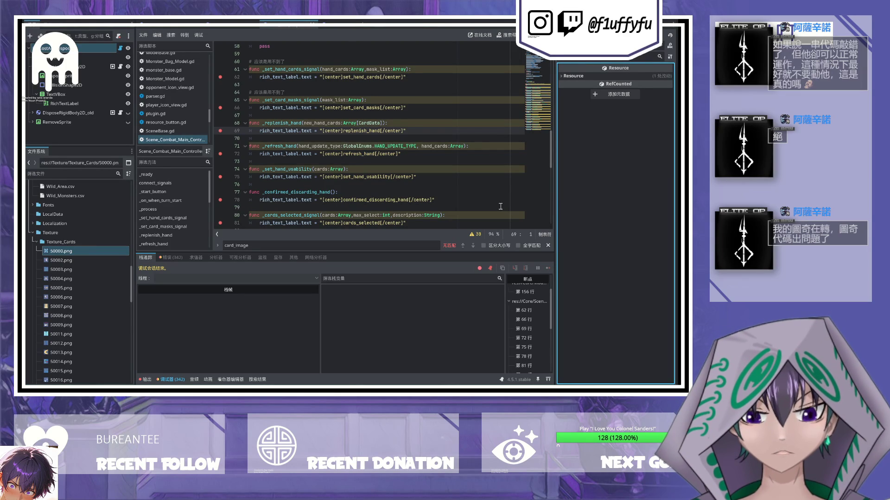
pyautogui.hotkey('alt', 'Left')
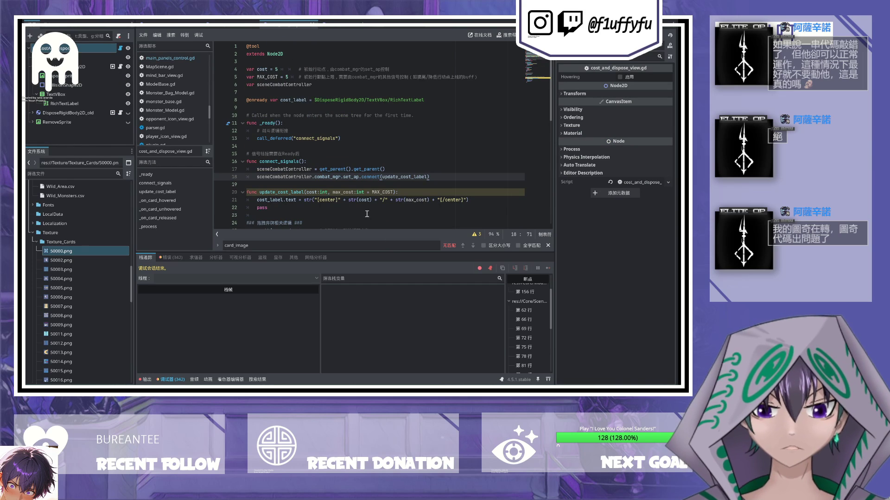
pyautogui.scroll(-4, 366, 214)
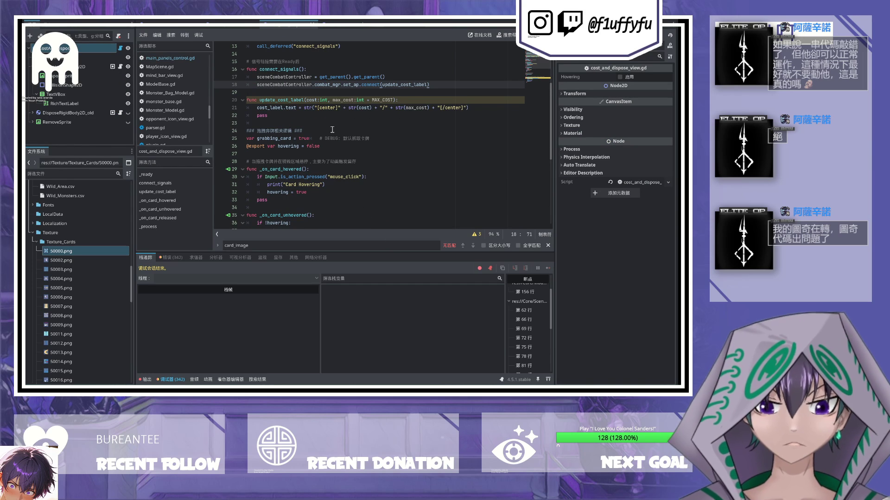
pyautogui.doubleClick(340, 85)
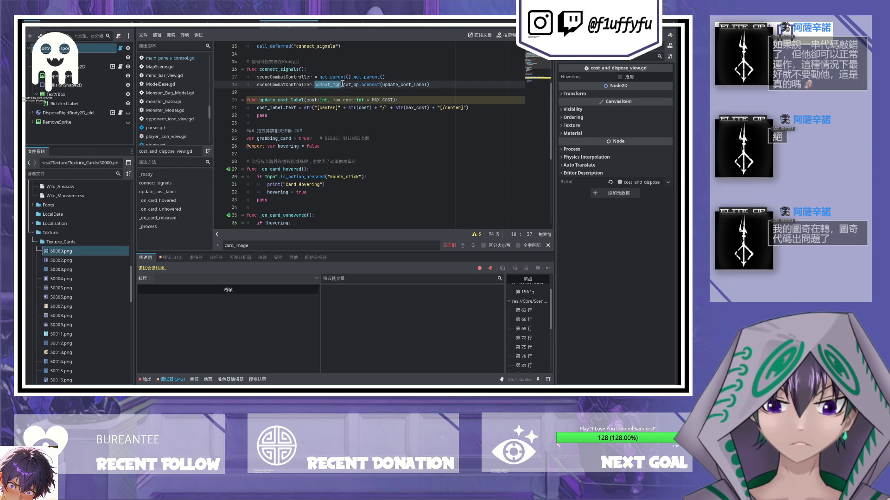
pyautogui.doubleClick(345, 85)
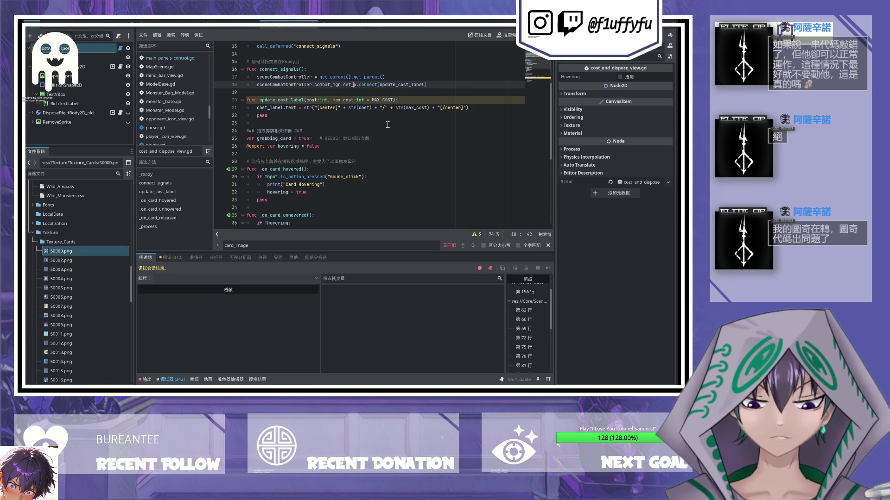
pyautogui.write('o')
pyautogui.hotkey('ctrl', 's')
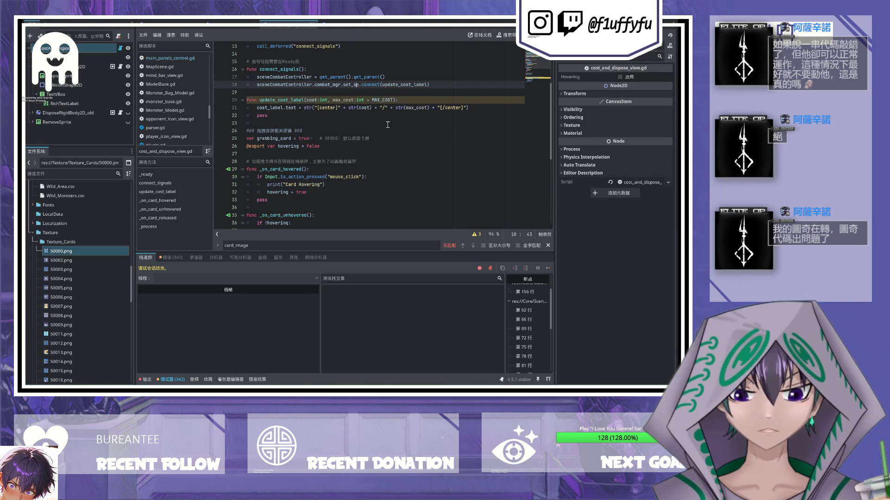
# Step: Run the project with F5 to test the change
pyautogui.scroll(4, 387, 125)
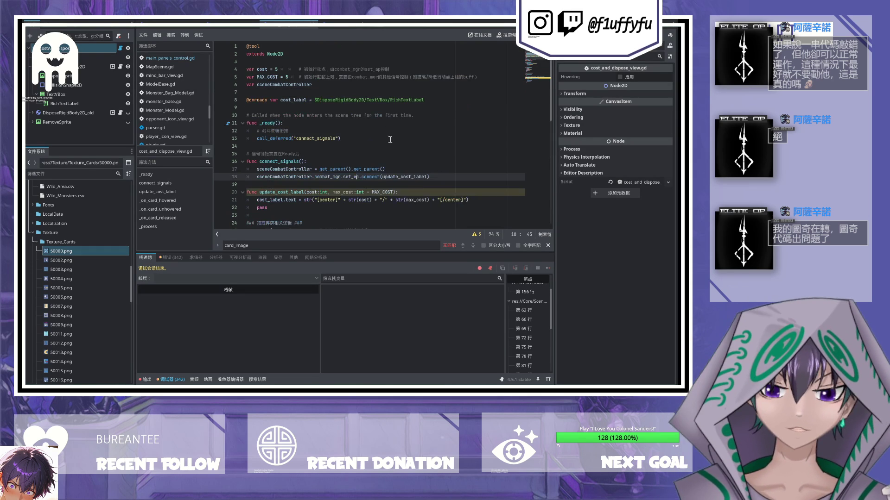
pyautogui.click(376, 69)
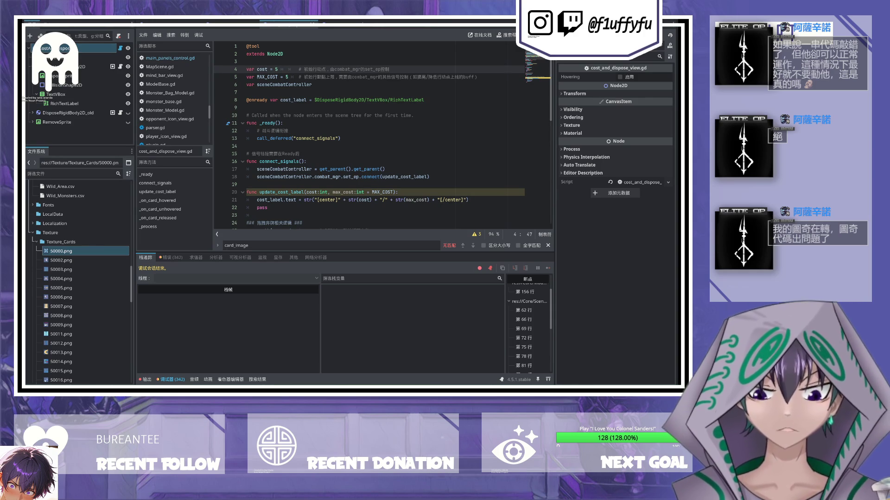
pyautogui.scroll(-1, 395, 202)
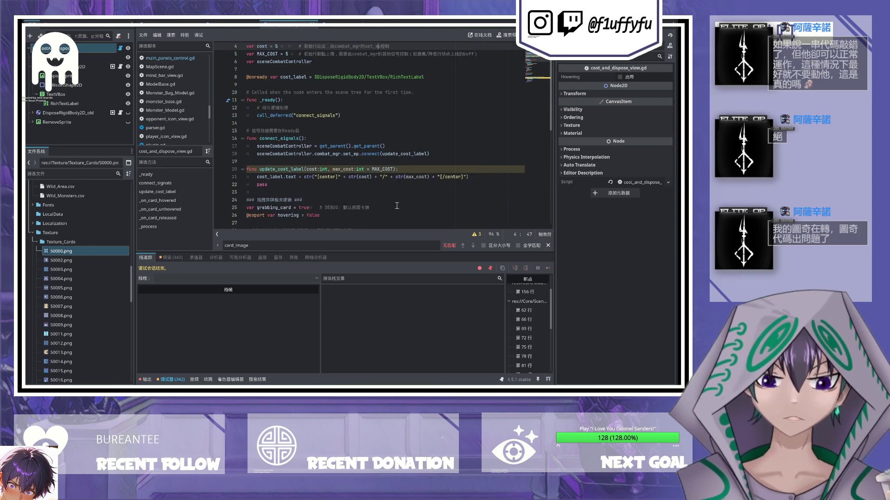
pyautogui.press('F5')
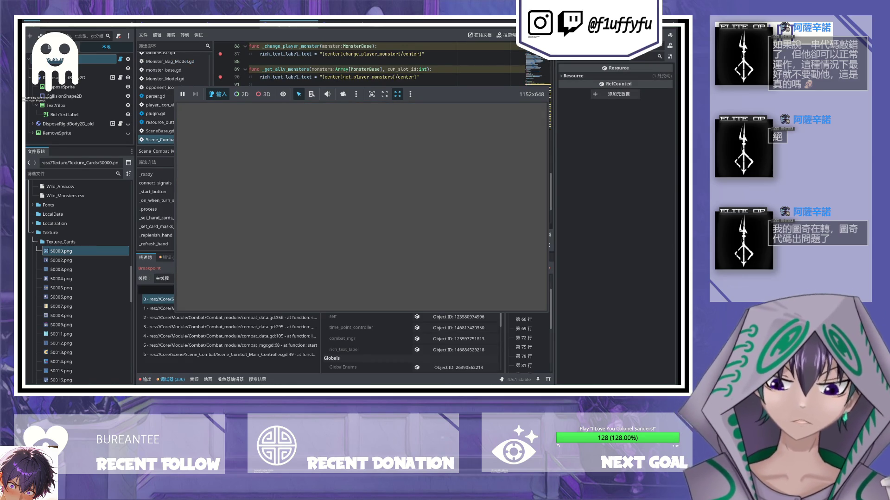
# Step: Resume past three breakpoints and play a card on the right-hand enemy
pyautogui.press('F12')
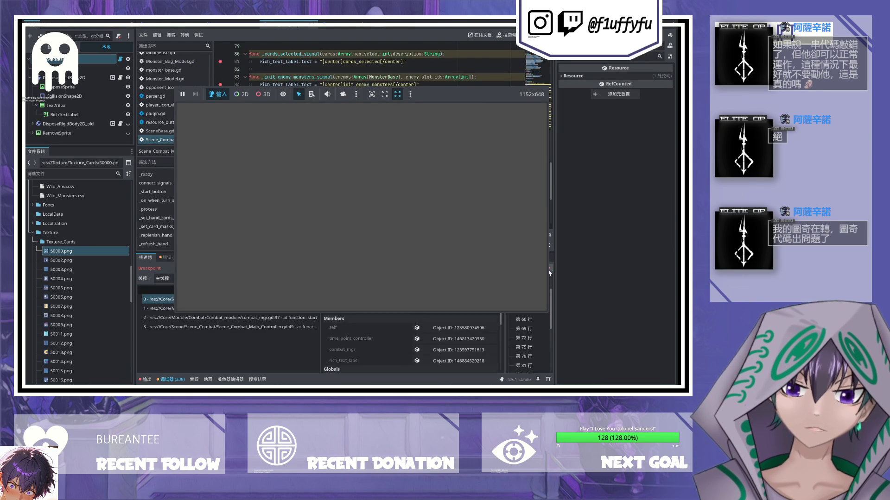
pyautogui.press('F12')
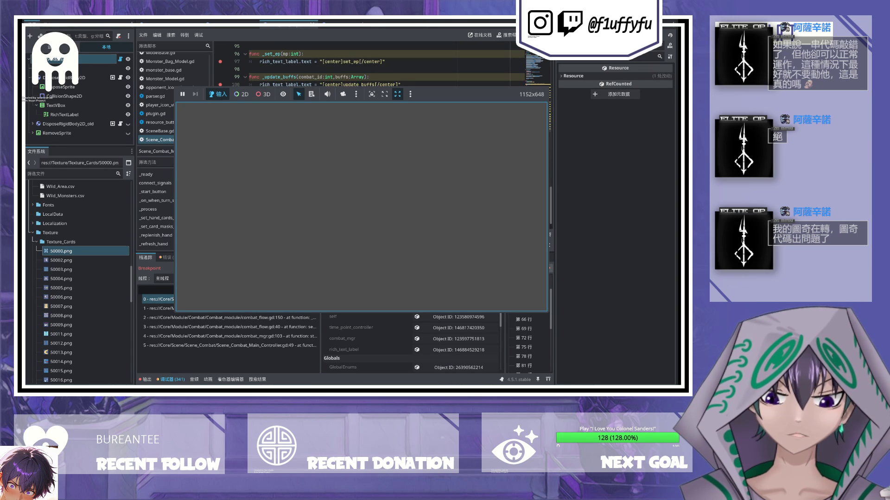
pyautogui.press('F12')
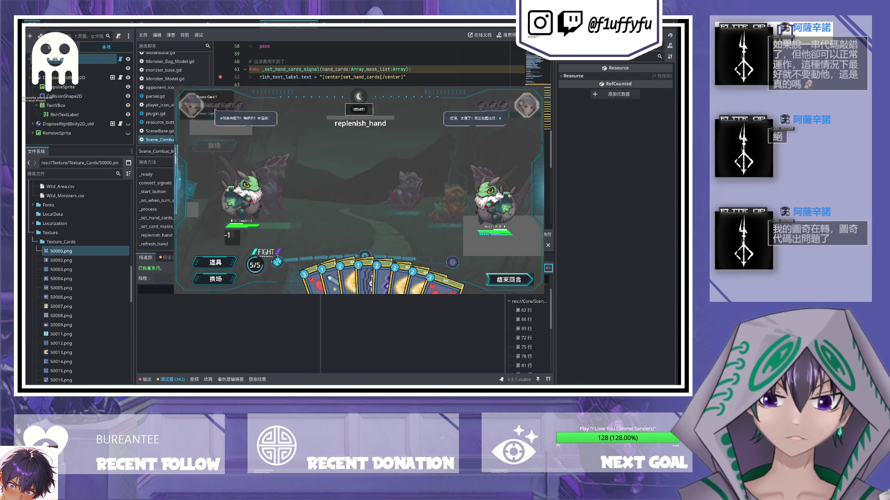
pyautogui.click(352, 276)
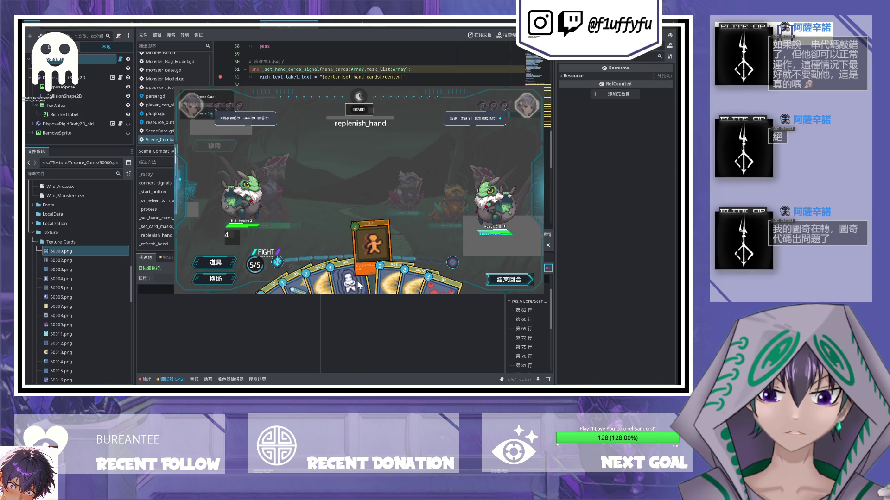
pyautogui.click(515, 200)
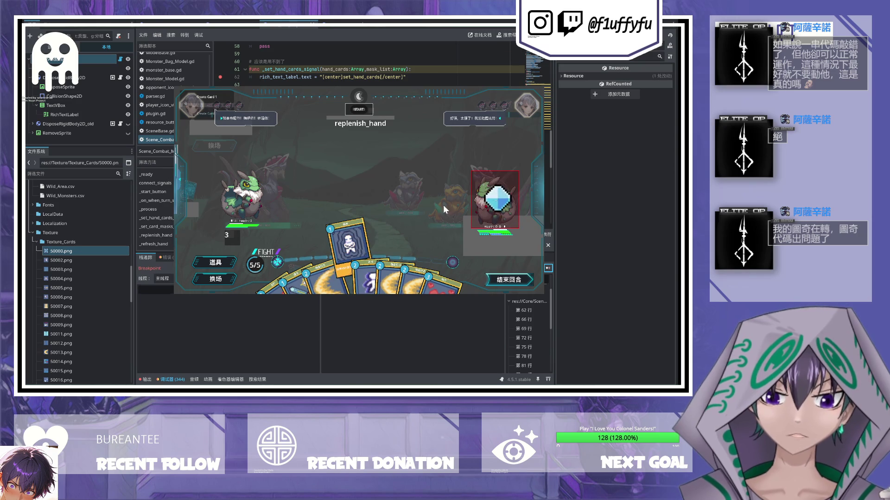
pyautogui.click(547, 270)
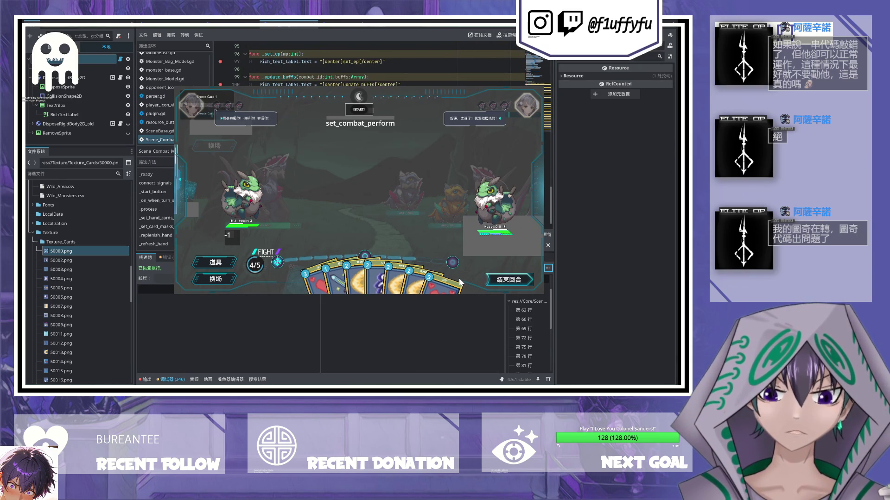
# Step: Play another card on the enemy monster, resume execution, then stop the game with F8
pyautogui.click(380, 281)
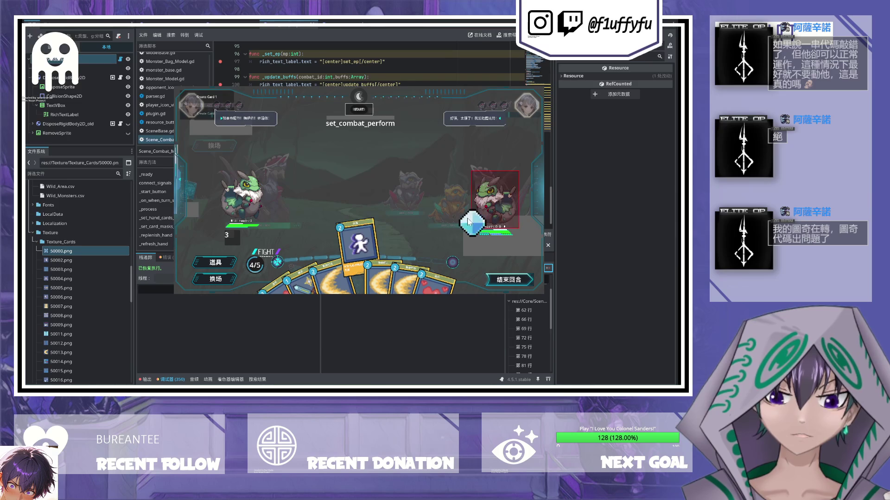
pyautogui.click(471, 206)
pyautogui.press('F12')
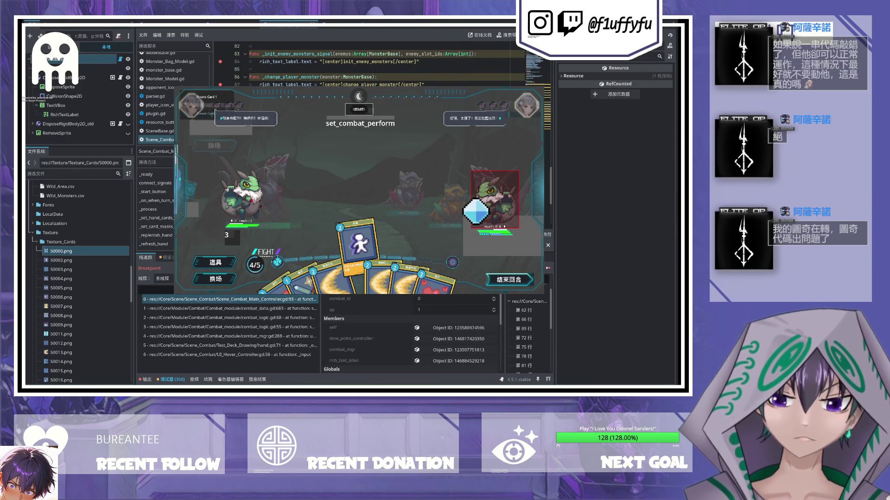
pyautogui.click(548, 269)
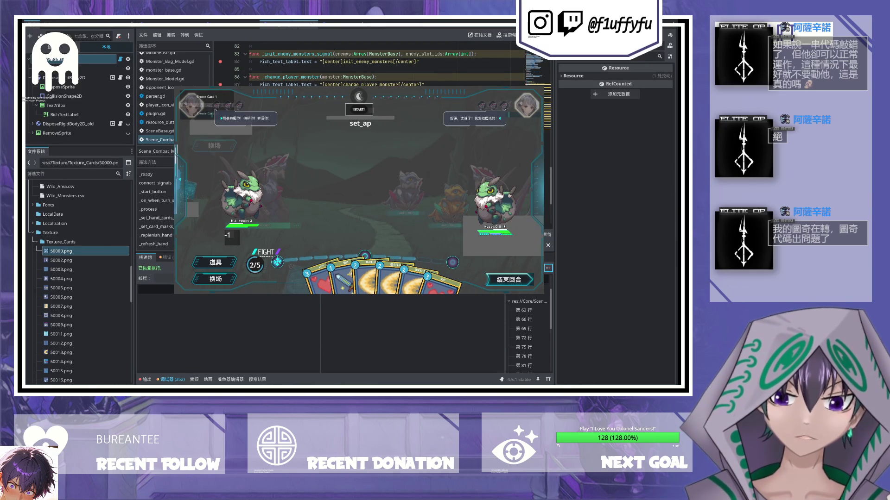
pyautogui.press('F8')
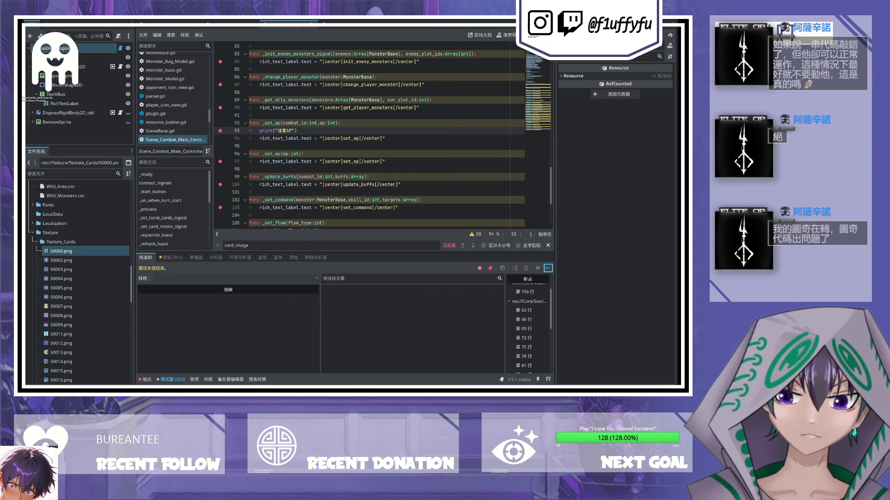
# Step: Go to the combat scene, select the mind bar node and open its scene on its own
pyautogui.click(297, 24)
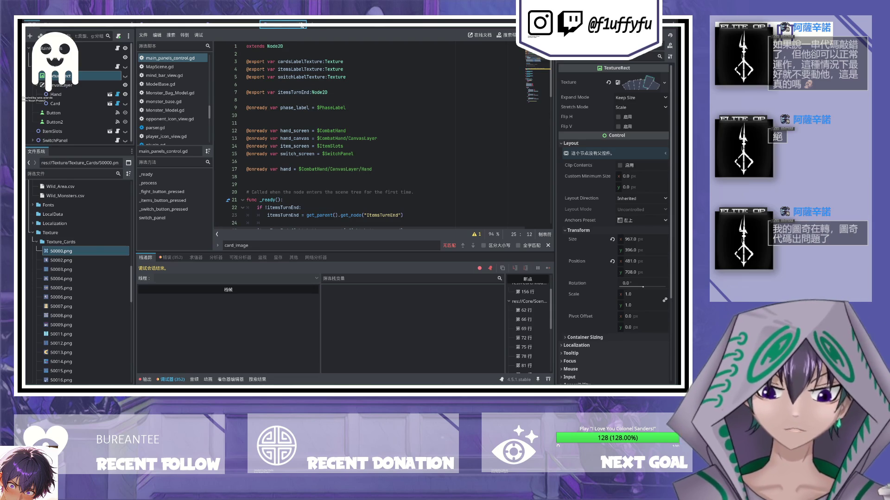
pyautogui.click(317, 19)
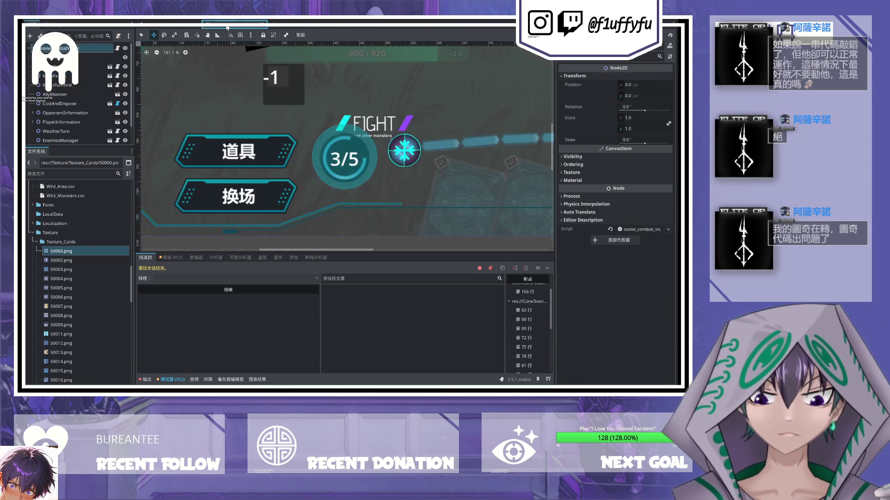
pyautogui.click(301, 29)
pyautogui.hscroll(5, 362, 117)
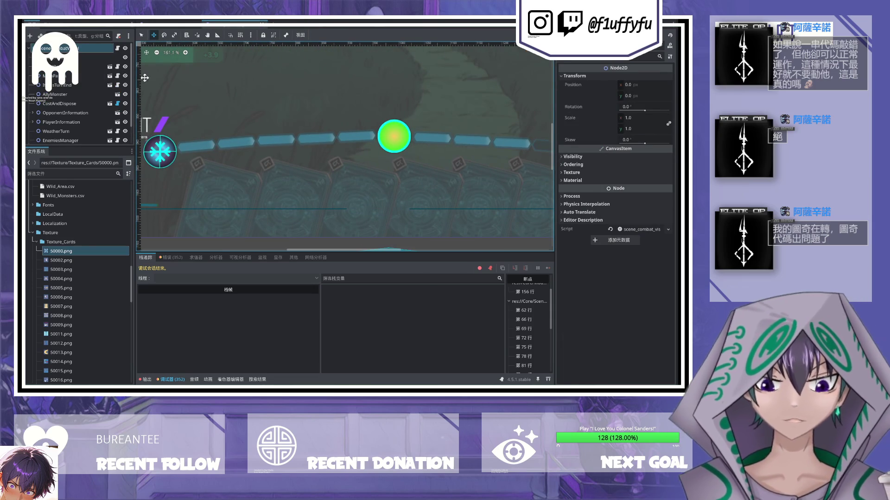
pyautogui.click(81, 67)
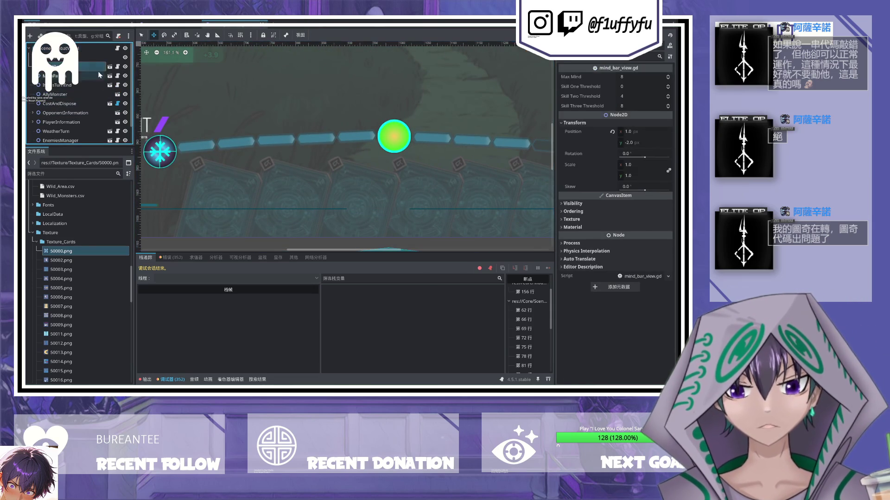
pyautogui.click(111, 67)
# Step: Select the dashed track TextureRect and preview its texture
pyautogui.scroll(-5, 391, 169)
pyautogui.scroll(3, 256, 177)
pyautogui.scroll(-2, 269, 172)
pyautogui.hscroll(3, 269, 172)
pyautogui.scroll(1, 268, 148)
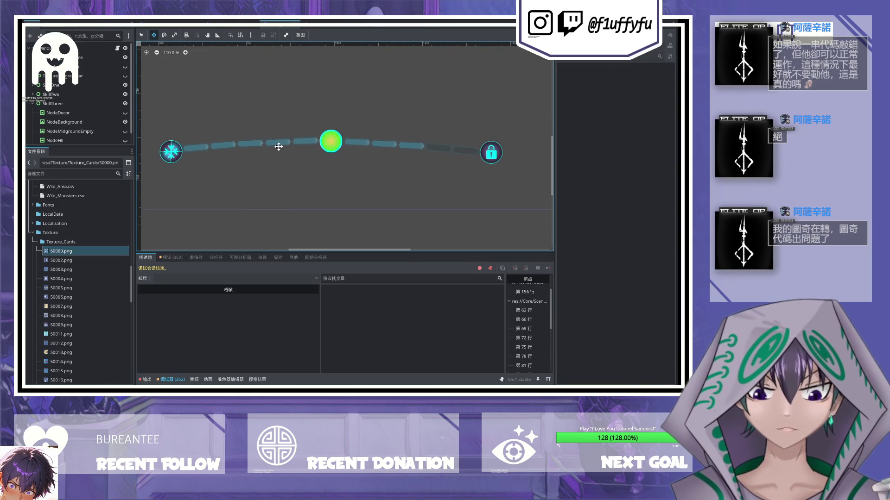
pyautogui.click(124, 59)
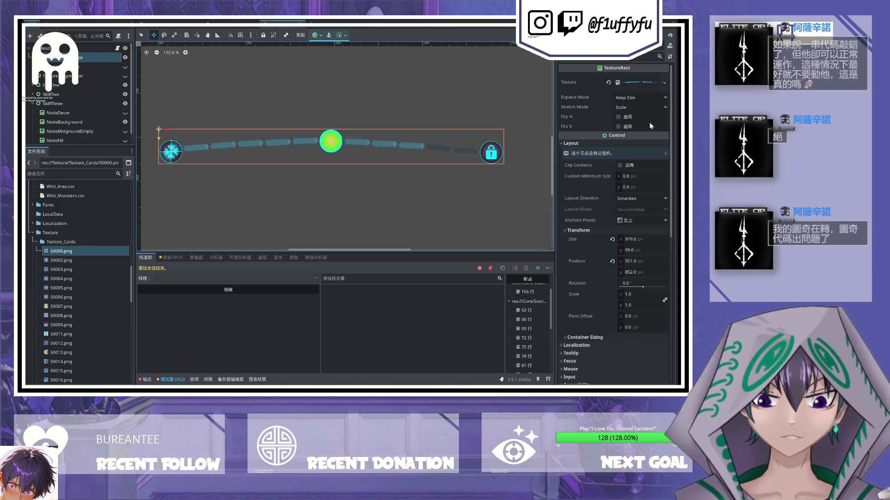
pyautogui.click(639, 83)
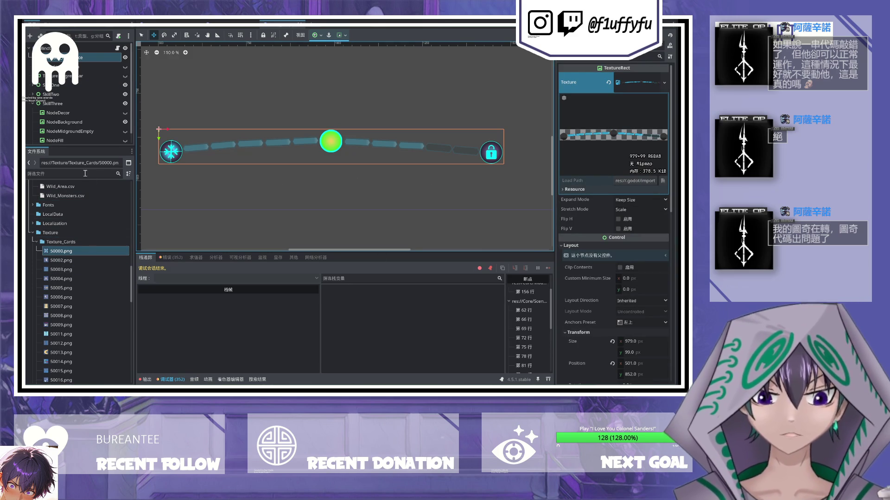
# Step: Toggle the dashed track and arc layers' visibility, then open the root node's mind_bar_view.gd script
pyautogui.click(125, 66)
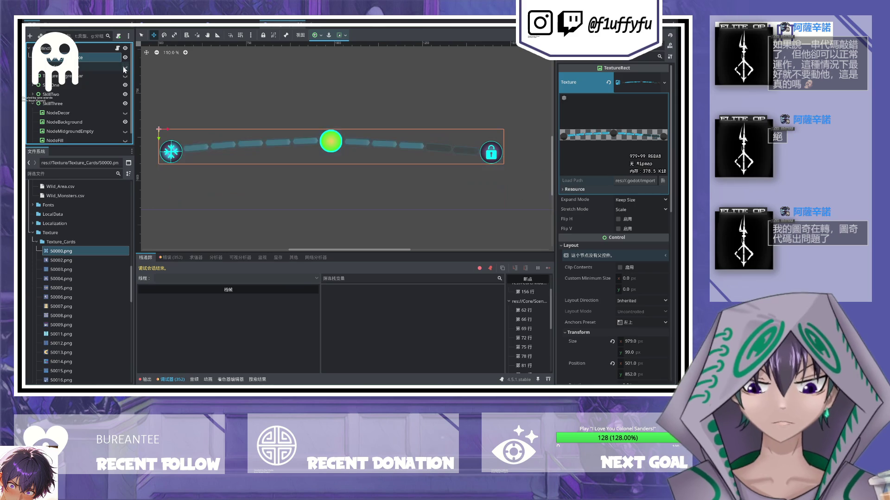
pyautogui.scroll(-6, 271, 148)
pyautogui.press('1')
pyautogui.click(125, 57)
pyautogui.click(124, 57)
pyautogui.click(125, 67)
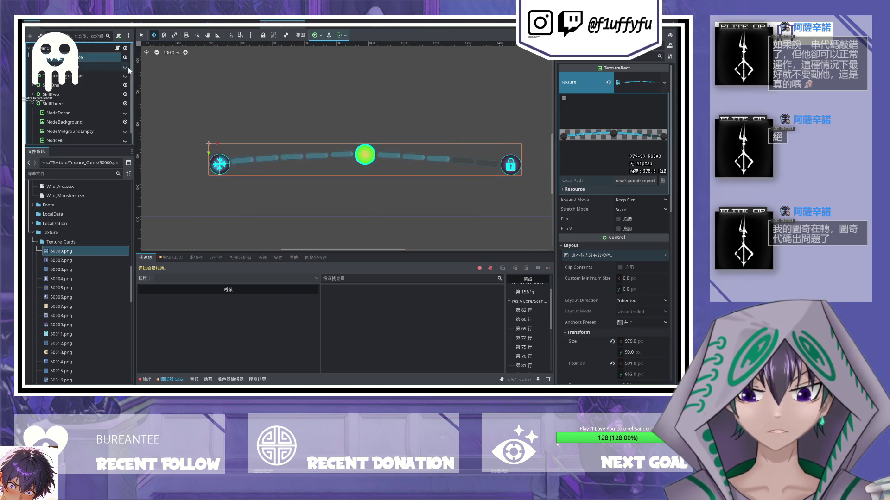
pyautogui.click(125, 67)
pyautogui.click(124, 66)
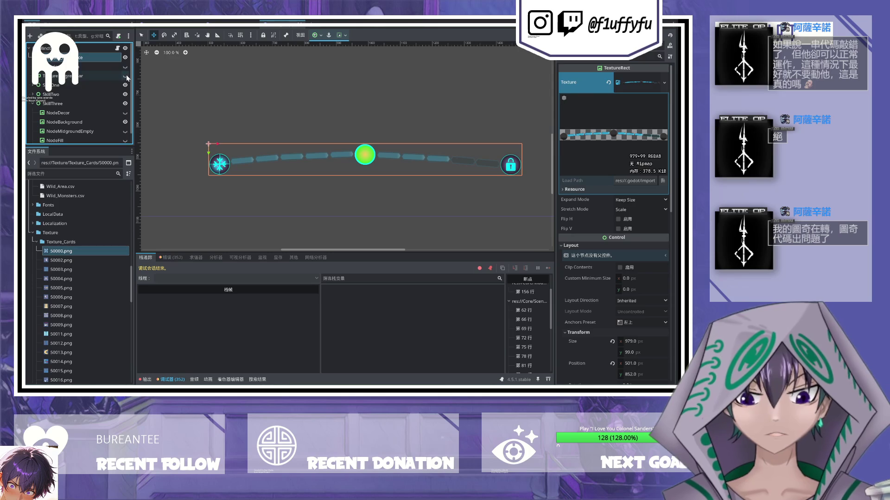
pyautogui.click(125, 75)
pyautogui.click(125, 76)
pyautogui.click(125, 56)
pyautogui.click(125, 56)
pyautogui.click(117, 49)
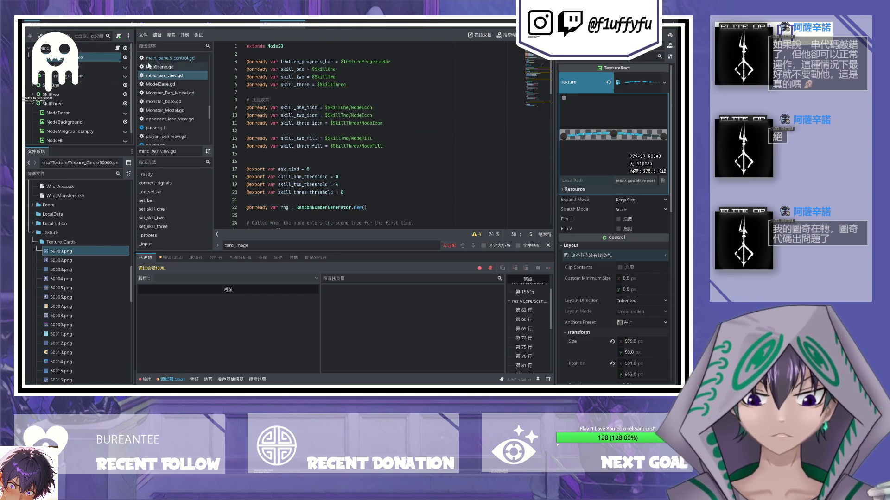
# Step: Collapse SkillThree and make the TextureProgressBar radial arc visible again
pyautogui.click(102, 85)
pyautogui.press('Up')
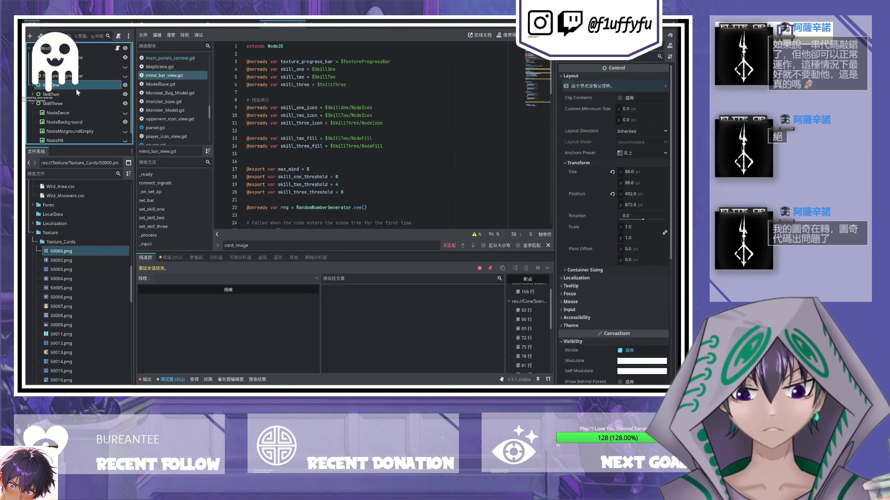
pyautogui.click(303, 28)
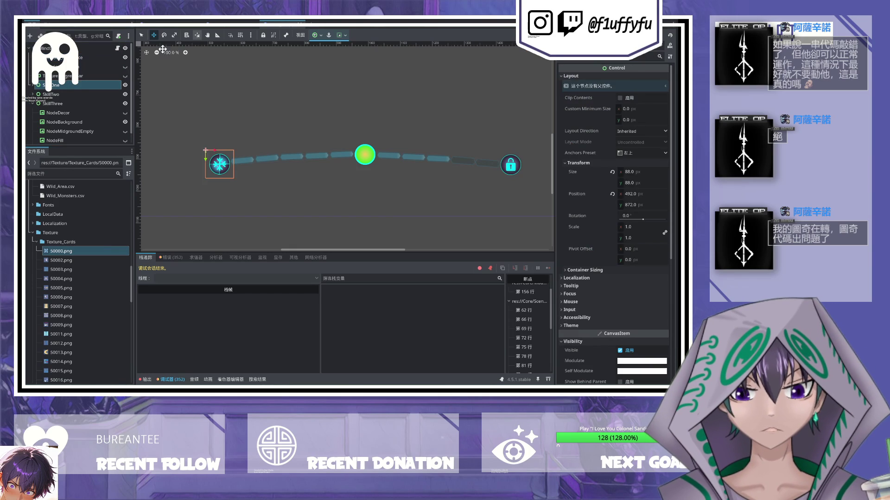
pyautogui.click(88, 103)
pyautogui.click(33, 103)
pyautogui.click(56, 74)
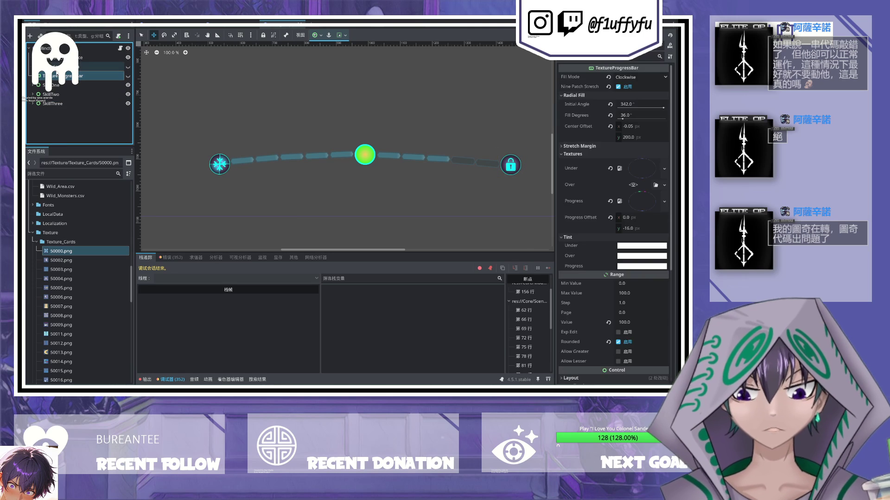
pyautogui.click(128, 75)
# Step: Inspect the SkillOne, SkillTwo and SkillThree nodes, then select root MindBar showing Max Mind 8, thresholds 0, 4, 8
pyautogui.scroll(-5, 366, 158)
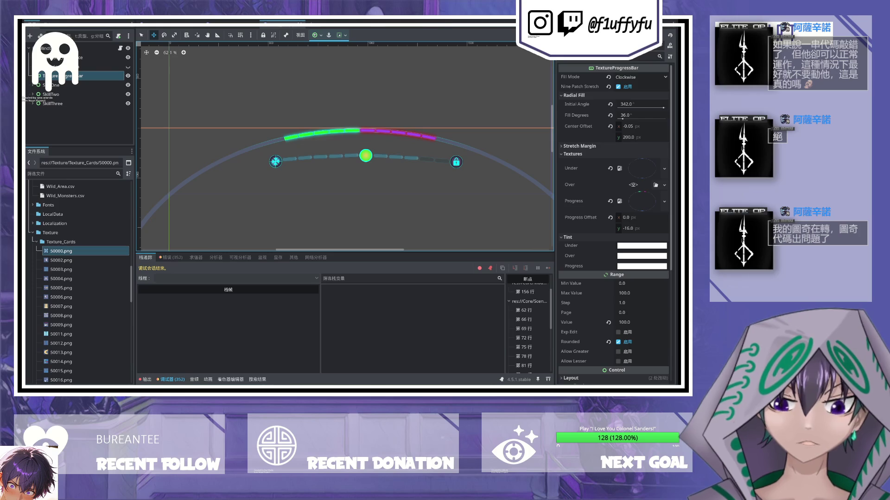
pyautogui.scroll(-1, 395, 158)
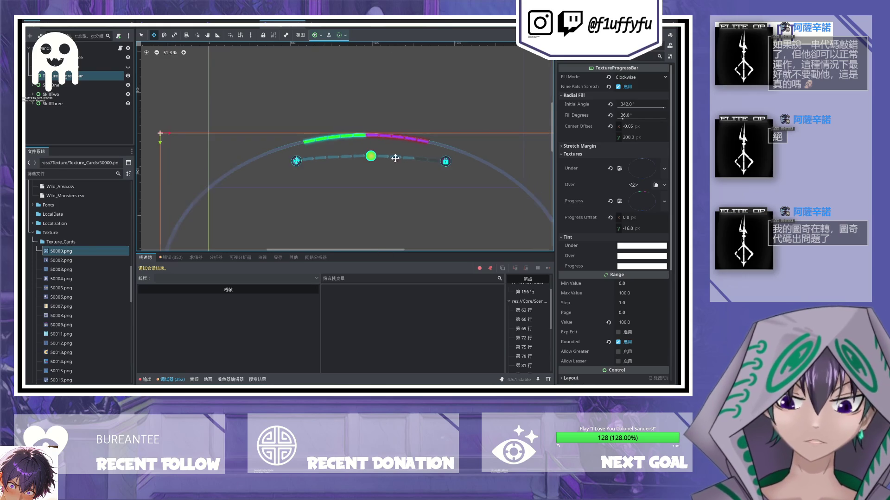
pyautogui.scroll(6, 395, 158)
pyautogui.scroll(3, 218, 180)
pyautogui.click(64, 88)
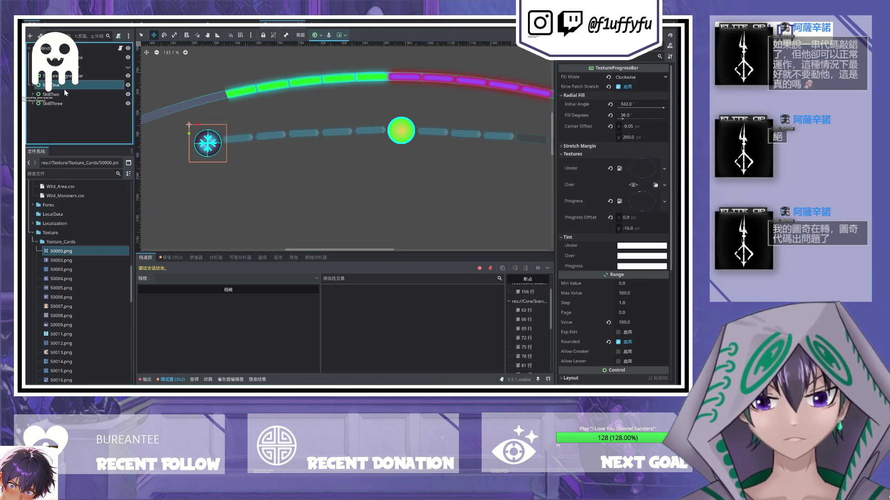
pyautogui.scroll(-3, 278, 203)
pyautogui.scroll(1, 284, 196)
pyautogui.click(82, 93)
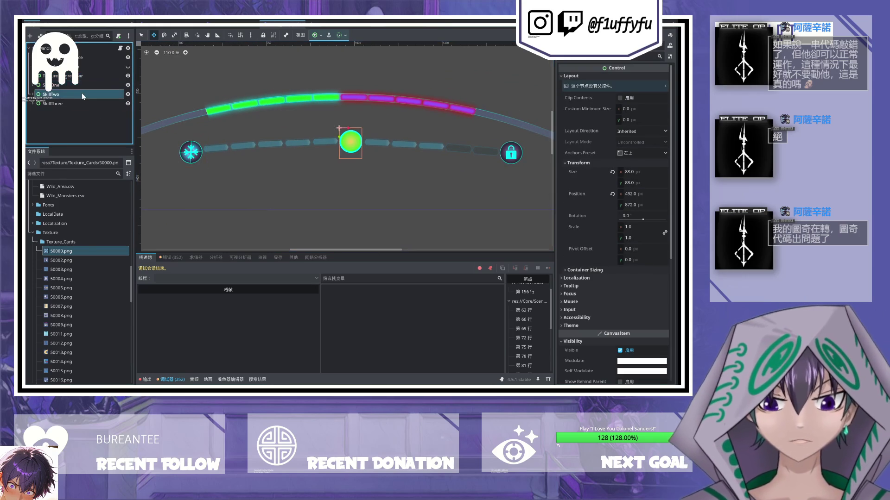
pyautogui.click(107, 84)
pyautogui.click(110, 75)
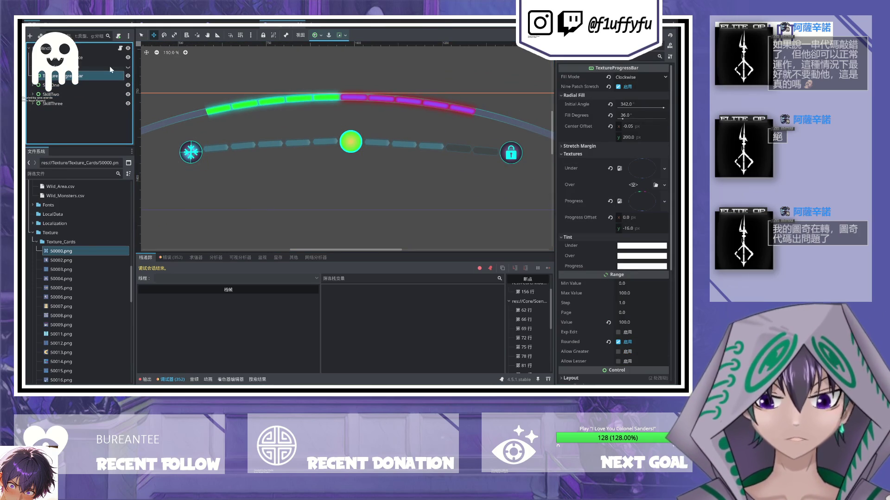
pyautogui.click(88, 104)
pyautogui.click(83, 48)
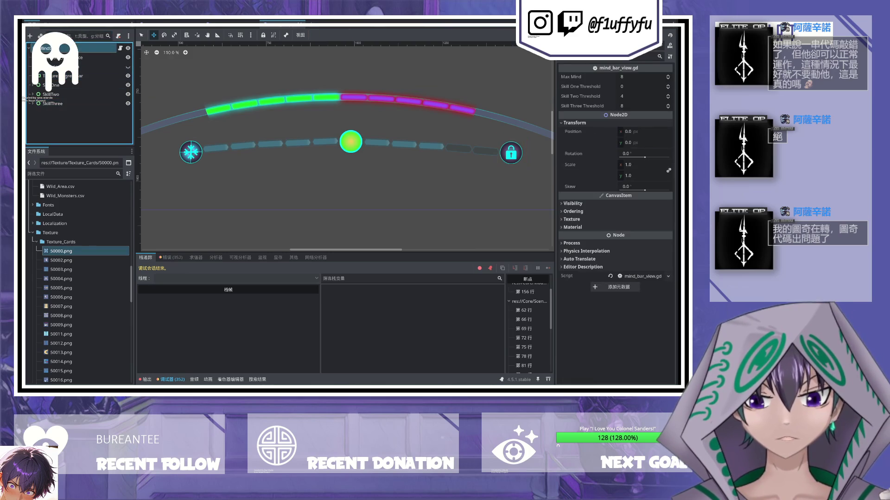
# Step: Add a new Control node and name it AngerPointBar
pyautogui.hotkey('ctrl', 'v')
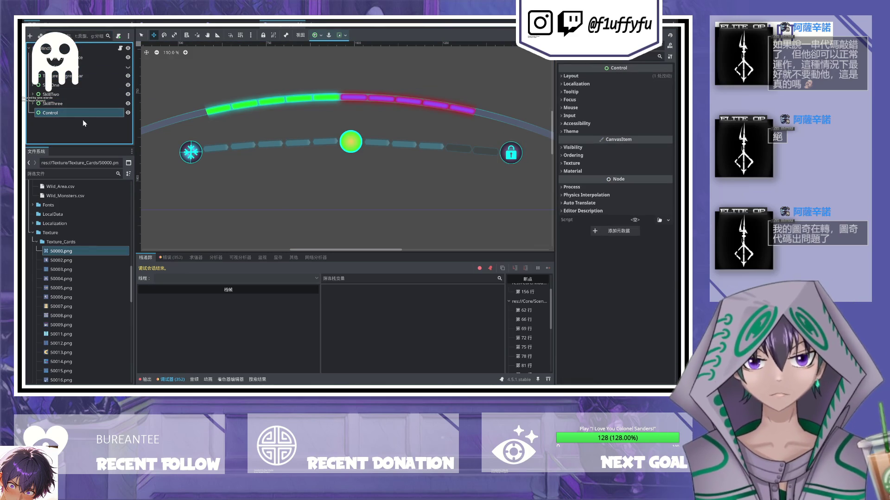
pyautogui.press('F2')
pyautogui.write('AngerPointBar')
pyautogui.press('Return')
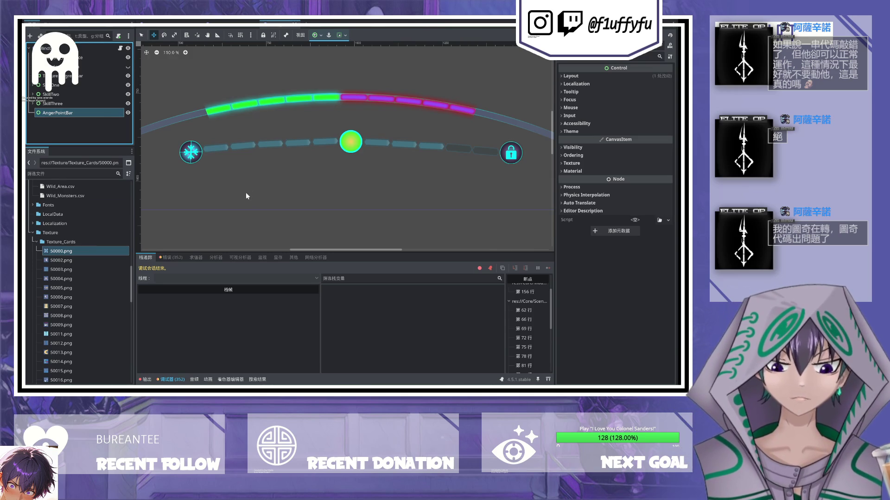
# Step: Select the TextureProgressBar under AngerPointBar and expand its Under, Over and Progress texture slots
pyautogui.click(294, 184)
pyautogui.scroll(5, 178, 166)
pyautogui.scroll(-3, 288, 174)
pyautogui.scroll(6, 260, 183)
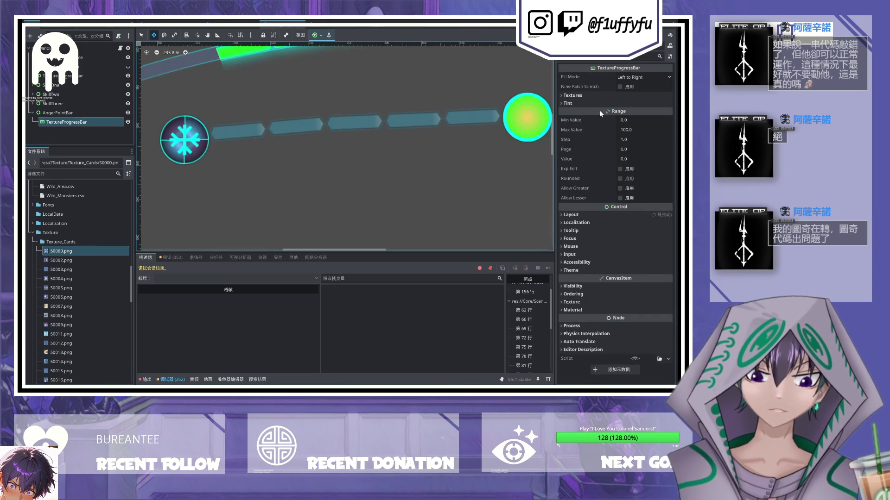
pyautogui.click(585, 95)
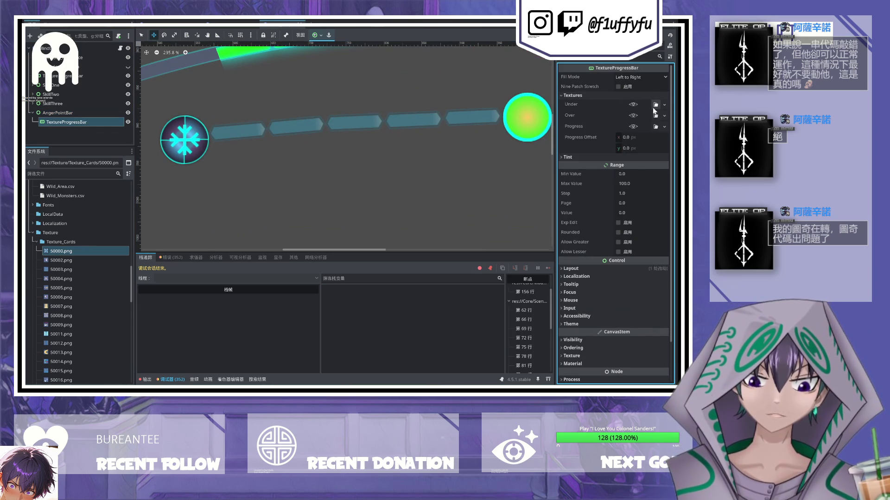
pyautogui.scroll(-15, 73, 298)
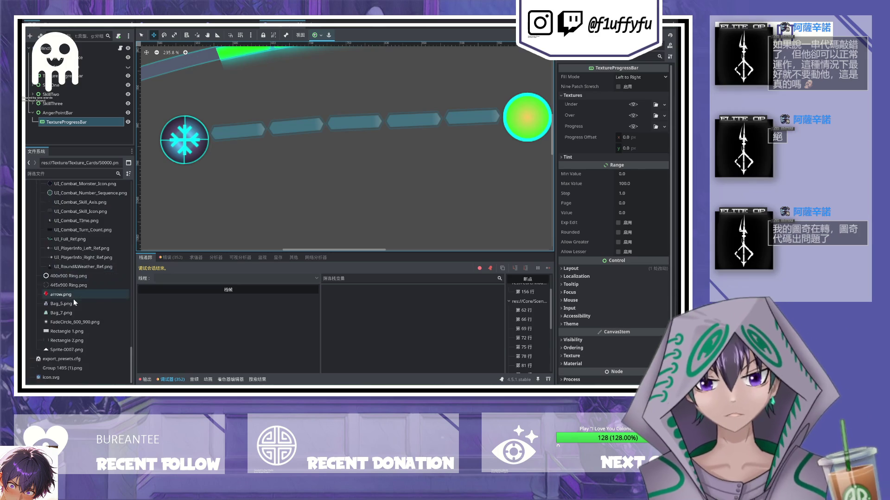
# Step: Preview CombatUINew images such as UI_Combat_Button.png, UI_Combat_EnemyHPBar.png and UI_Combat_Skill_Icon.png
pyautogui.click(77, 290)
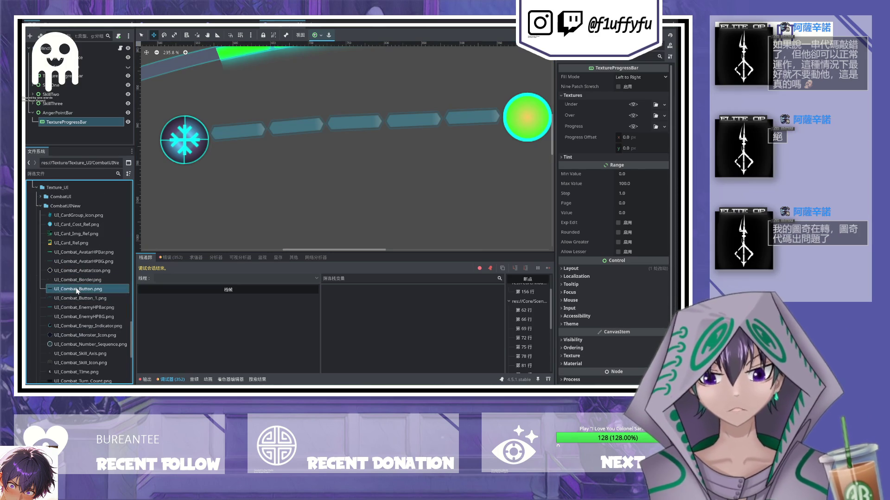
pyautogui.click(75, 299)
pyautogui.click(74, 308)
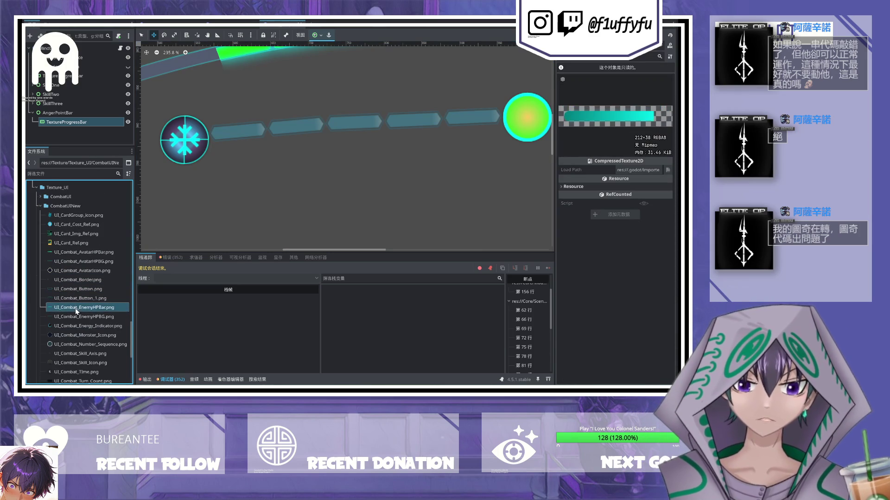
pyautogui.click(78, 316)
pyautogui.click(74, 252)
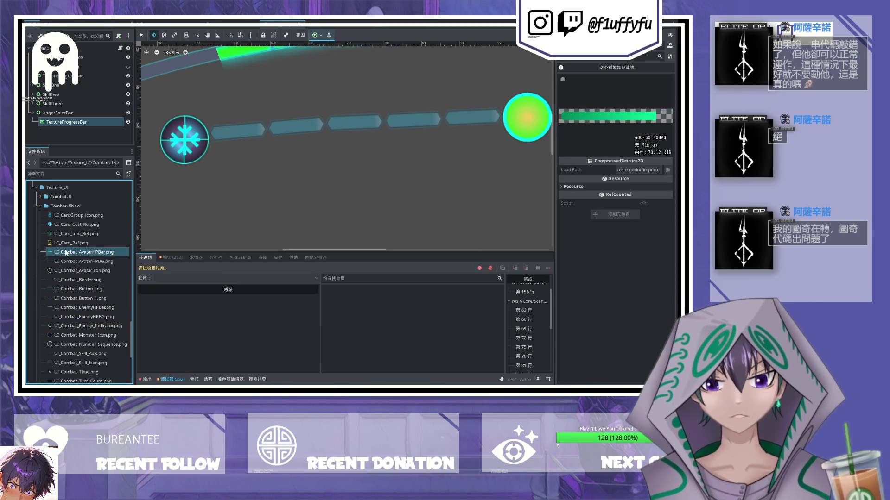
pyautogui.scroll(-5, 60, 317)
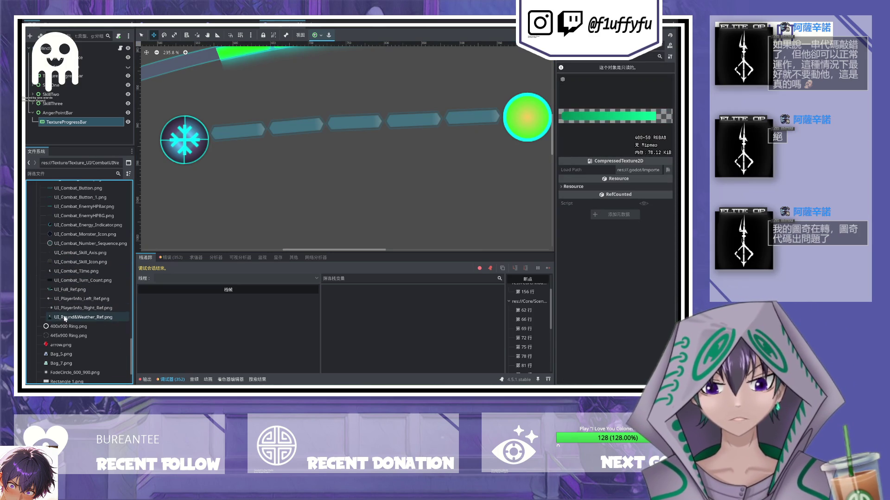
pyautogui.click(57, 280)
pyautogui.click(69, 253)
pyautogui.click(68, 243)
pyautogui.click(68, 234)
pyautogui.click(67, 245)
pyautogui.click(68, 252)
pyautogui.click(69, 262)
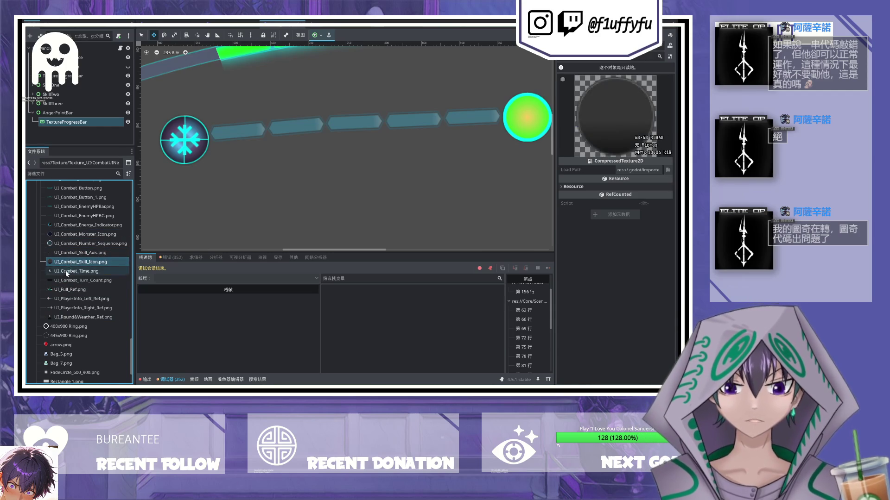
pyautogui.click(70, 271)
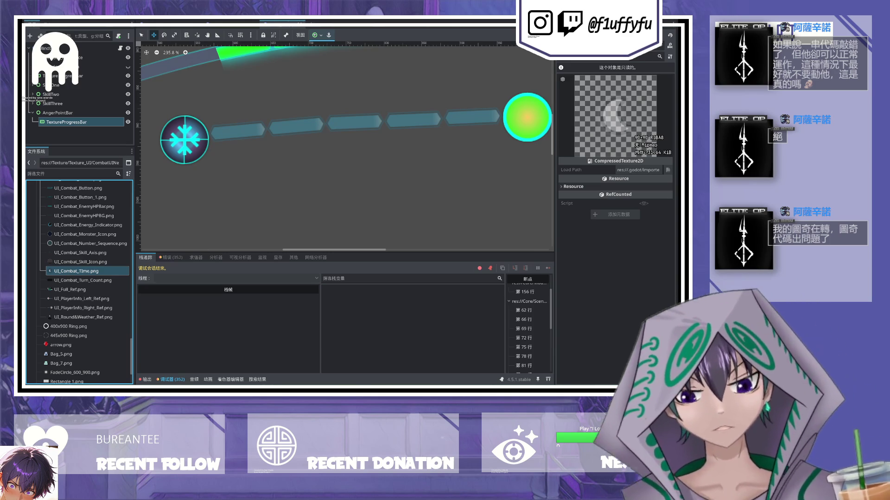
pyautogui.scroll(3, 65, 279)
# Step: Find the imported UI_AngerBar_Fill.png and UI_AngerBar_Frame.png in CombatUINew, then reselect the progress bar
pyautogui.scroll(5, 92, 278)
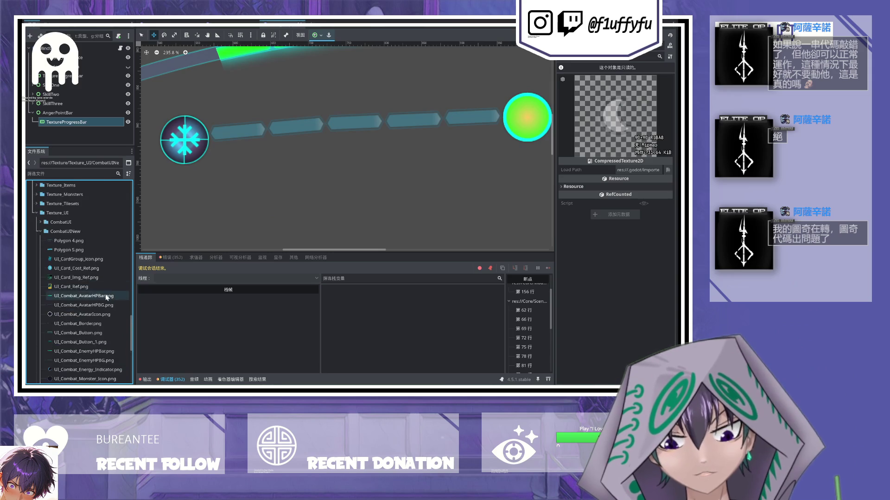
pyautogui.click(67, 216)
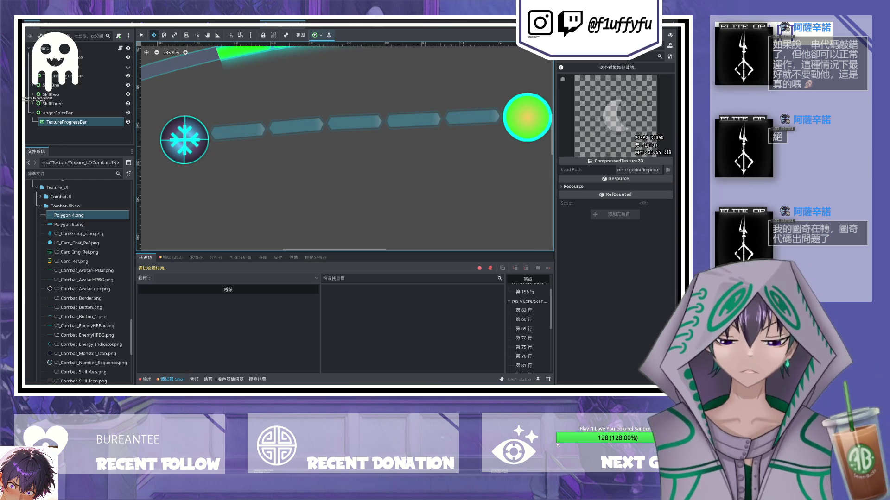
pyautogui.click(69, 218)
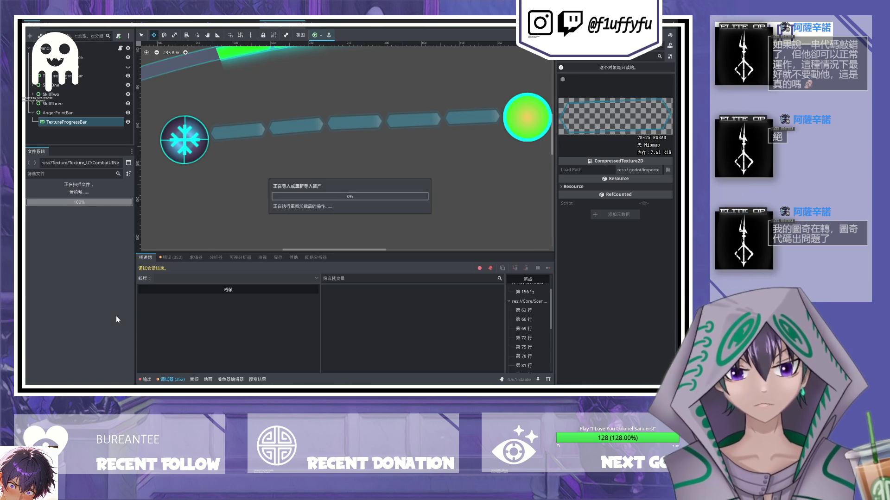
pyautogui.click(65, 216)
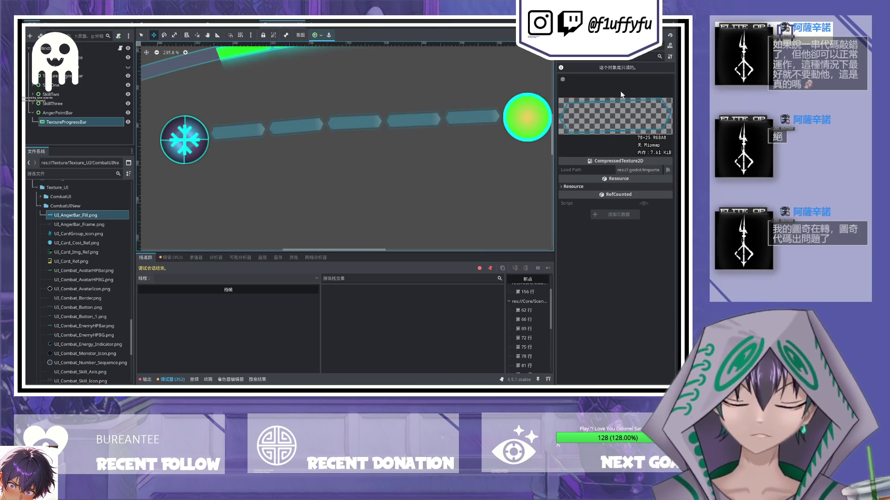
pyautogui.click(74, 122)
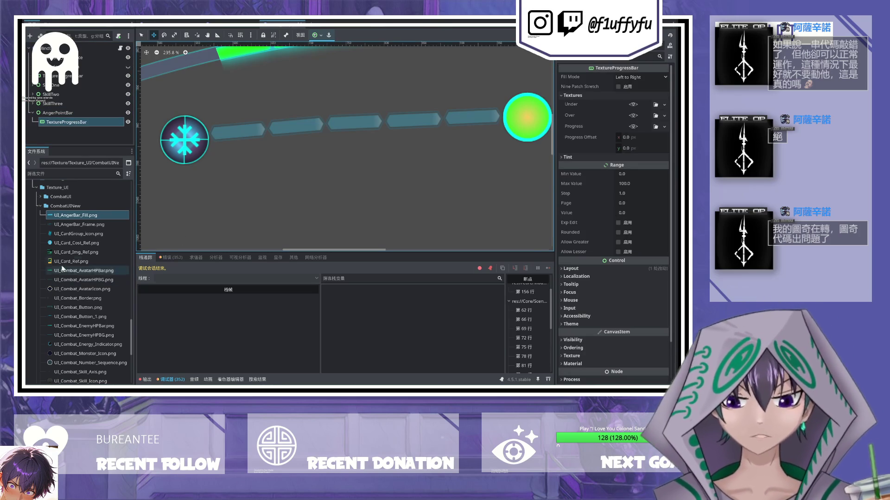
# Step: Assign UI_AngerBar_Frame.png as over and UI_AngerBar_Fill.png as progress texture, placing the bar on the rightmost dashed segment
pyautogui.moveTo(58, 225)
pyautogui.mouseDown()
pyautogui.moveTo(631, 116)
pyautogui.moveTo(634, 127)
pyautogui.moveTo(634, 118)
pyautogui.mouseUp()
pyautogui.moveTo(74, 215)
pyautogui.mouseDown()
pyautogui.moveTo(223, 211)
pyautogui.moveTo(654, 131)
pyautogui.moveTo(633, 139)
pyautogui.mouseUp()
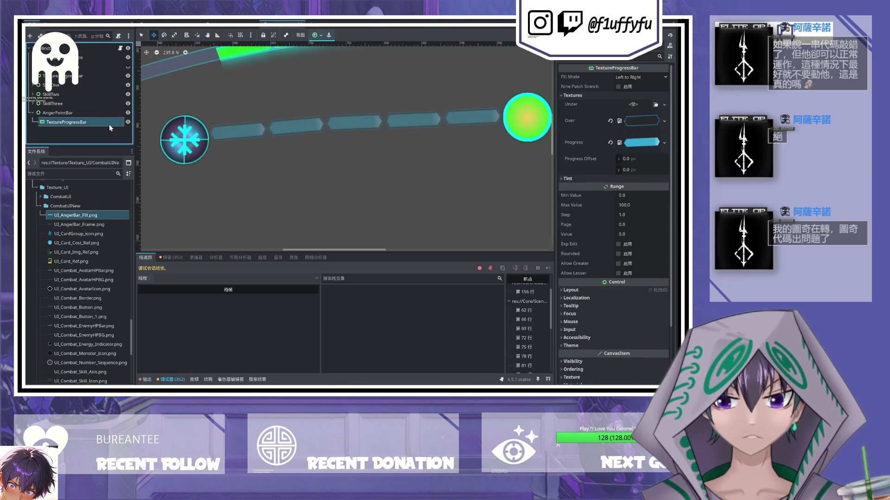
pyautogui.scroll(-7, 243, 199)
pyautogui.scroll(8, 243, 199)
pyautogui.moveTo(213, 104)
pyautogui.mouseDown()
pyautogui.moveTo(258, 148)
pyautogui.moveTo(377, 159)
pyautogui.moveTo(298, 185)
pyautogui.moveTo(219, 182)
pyautogui.moveTo(173, 198)
pyautogui.moveTo(191, 200)
pyautogui.mouseUp()
pyautogui.scroll(2, 268, 199)
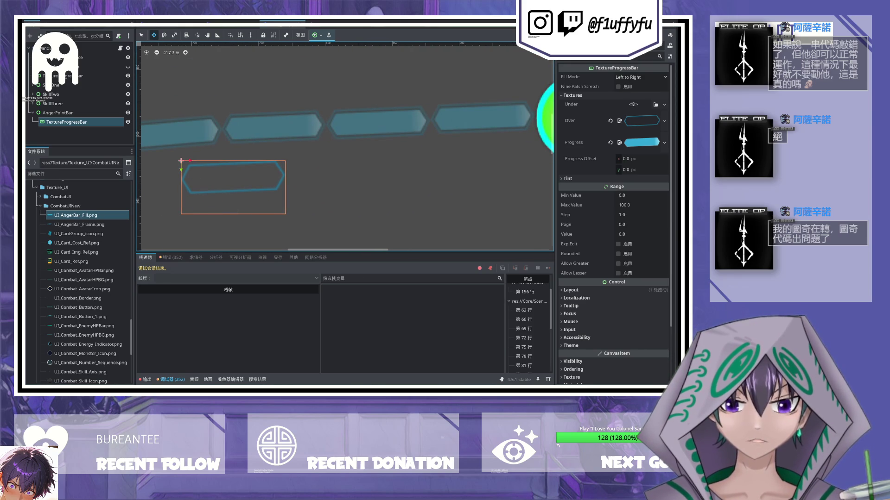
pyautogui.moveTo(207, 156); pyautogui.dragTo(483, 126)
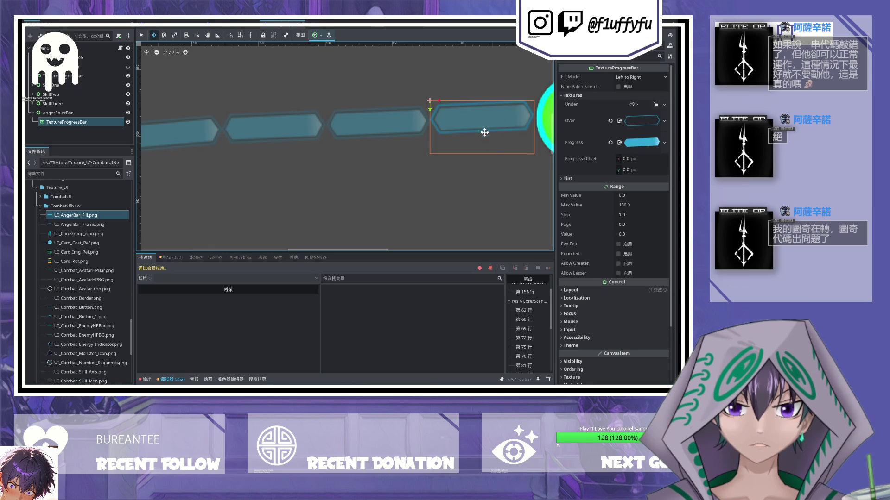
pyautogui.scroll(5, 390, 179)
pyautogui.moveTo(236, 93); pyautogui.dragTo(238, 95)
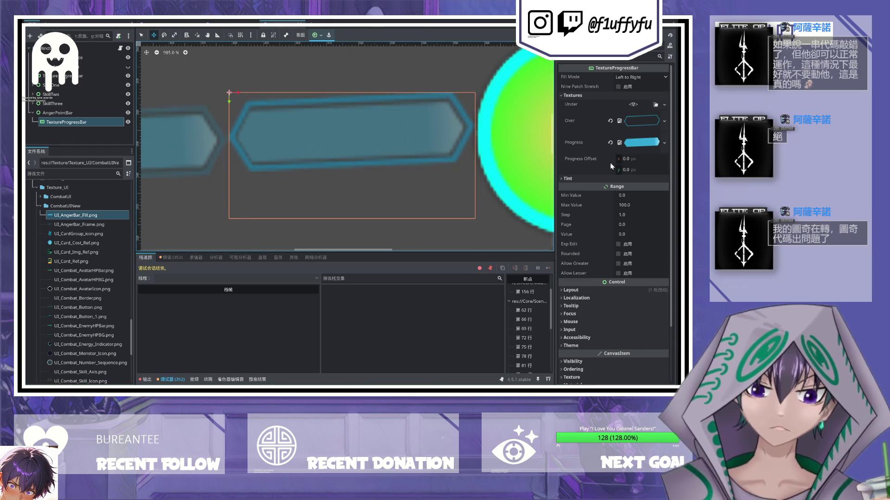
# Step: Set the bar's value to 100 and shift its progress offset to 2.505 × 2.73
pyautogui.scroll(-2, 593, 173)
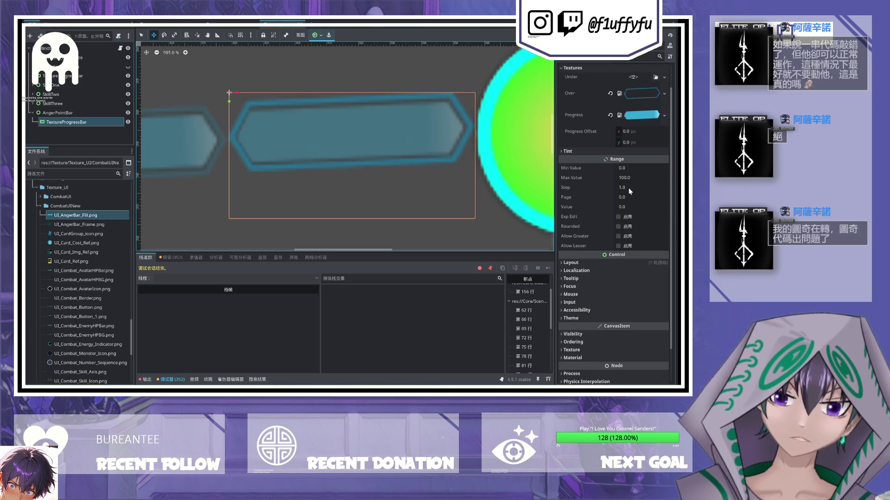
pyautogui.click(633, 204)
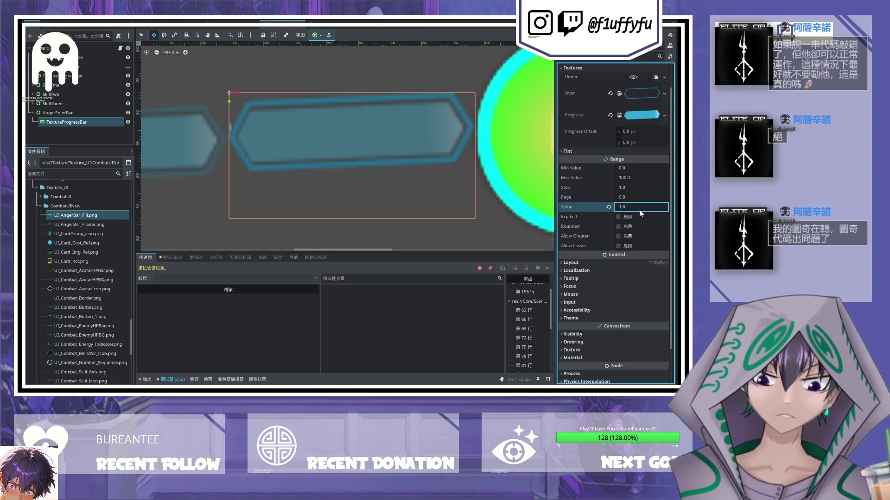
pyautogui.write('00')
pyautogui.press('Return')
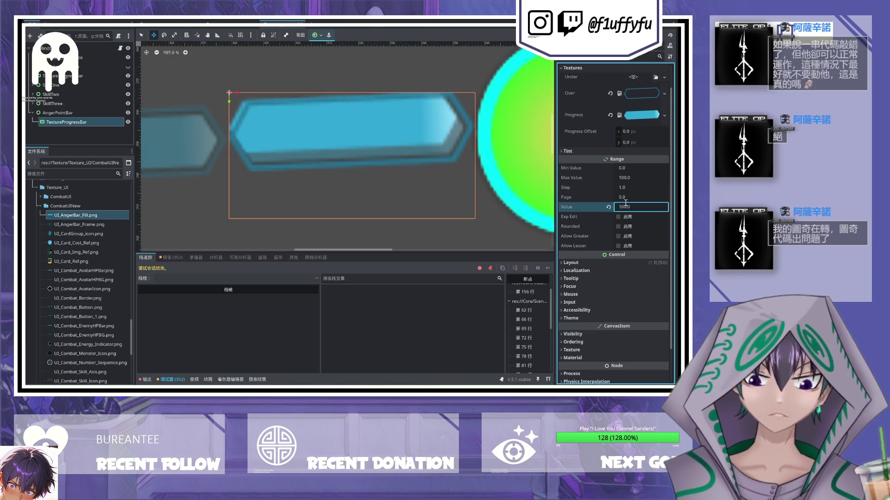
pyautogui.scroll(1, 204, 171)
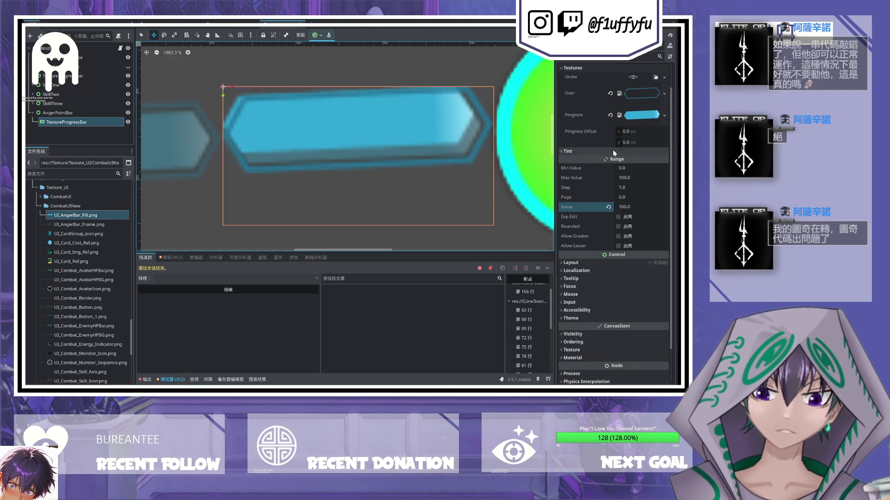
pyautogui.scroll(2, 612, 149)
pyautogui.moveTo(626, 159)
pyautogui.mouseDown()
pyautogui.moveTo(640, 159)
pyautogui.moveTo(623, 162)
pyautogui.moveTo(638, 171)
pyautogui.moveTo(634, 161)
pyautogui.mouseUp()
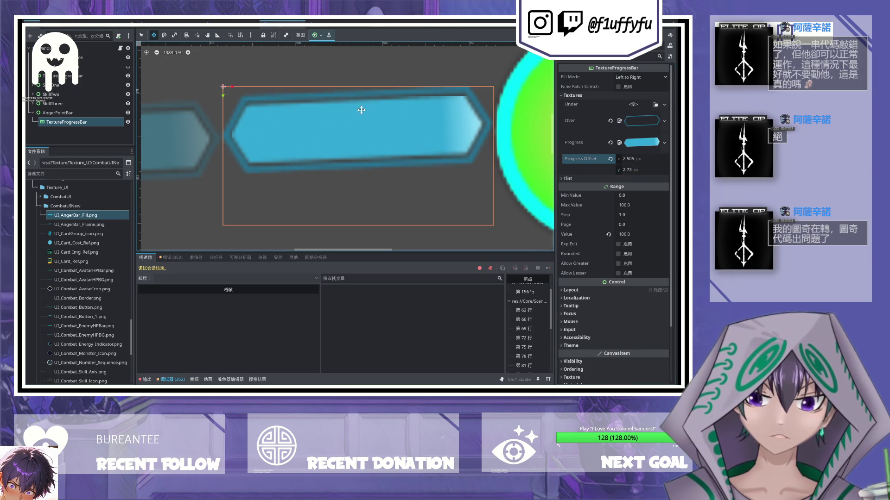
# Step: Set Max Value to 100.0, fill the bar to 100, and duplicate the TextureProgressBar
pyautogui.scroll(-10, 360, 105)
pyautogui.moveTo(323, 164)
pyautogui.mouseDown()
pyautogui.moveTo(337, 214)
pyautogui.moveTo(360, 213)
pyautogui.mouseUp()
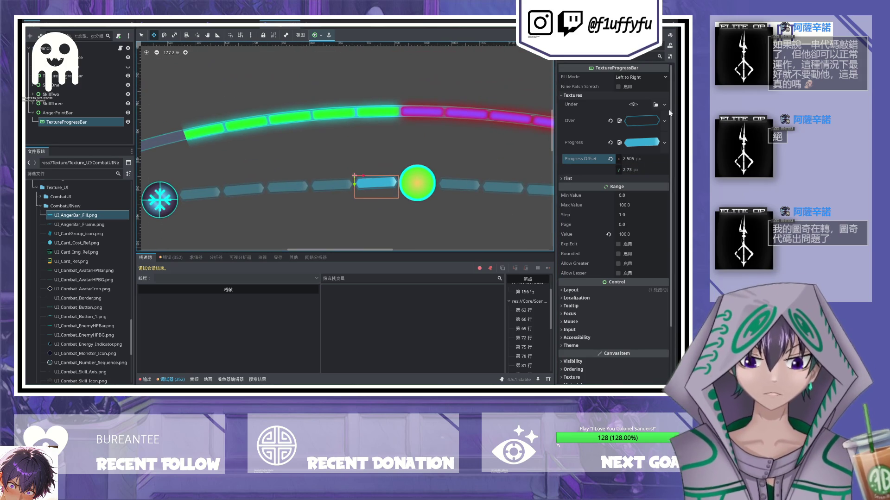
pyautogui.click(631, 205)
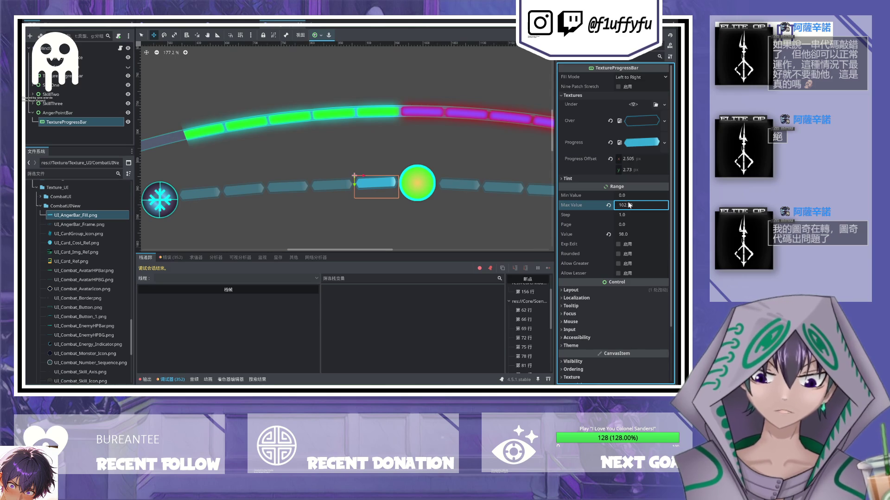
pyautogui.doubleClick(623, 205)
pyautogui.write('0.0')
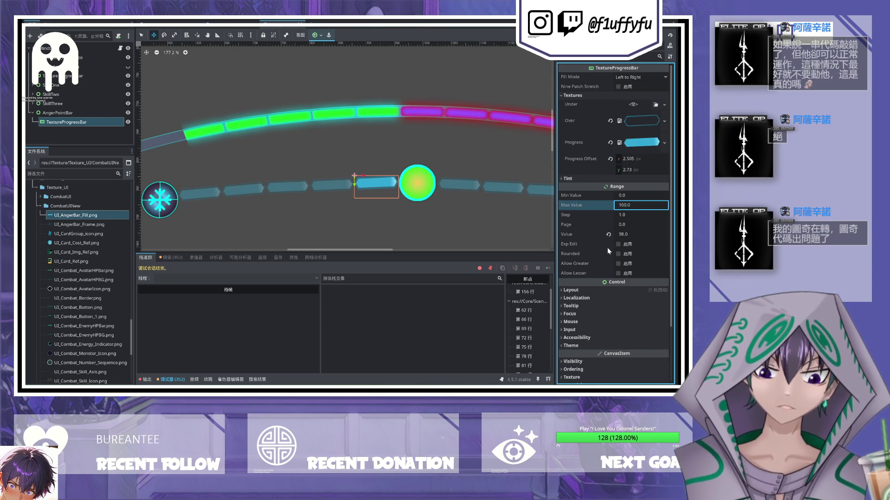
pyautogui.click(624, 235)
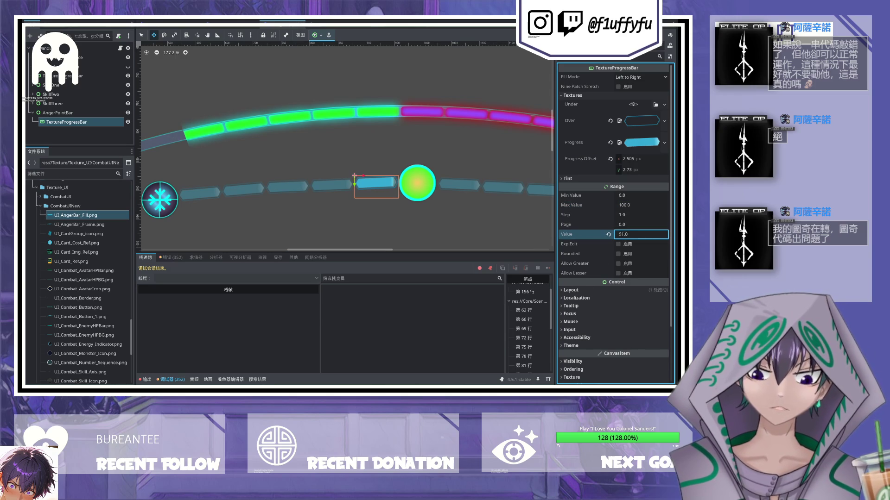
pyautogui.moveTo(623, 235); pyautogui.dragTo(649, 235)
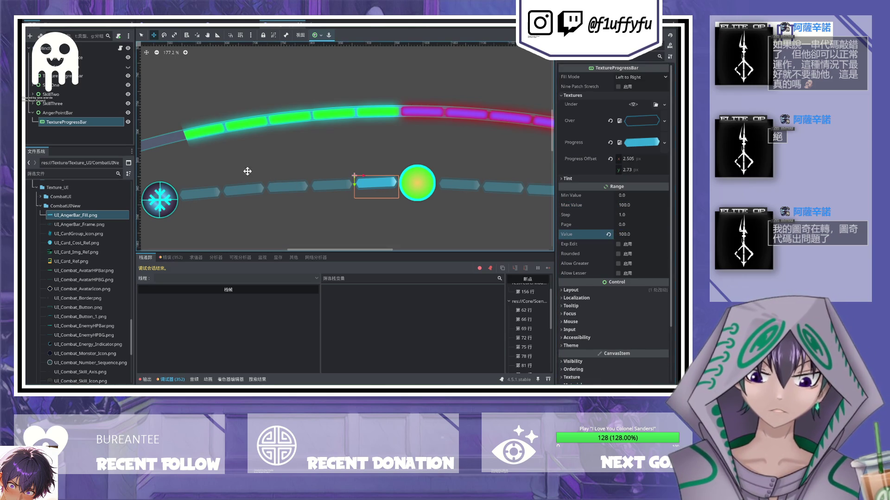
pyautogui.scroll(3, 292, 159)
pyautogui.scroll(-4, 317, 158)
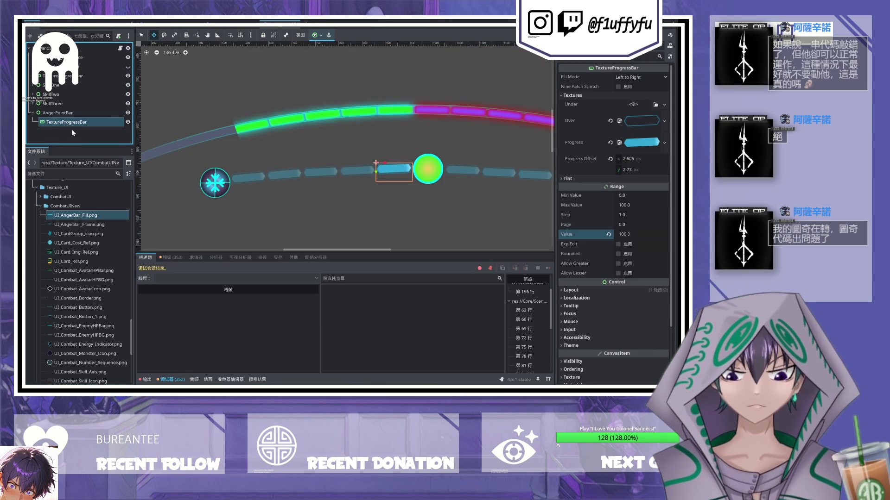
pyautogui.hotkey('ctrl', 'd')
pyautogui.hotkey('ctrl', 'd')
pyautogui.hotkey('ctrl', 'd')
pyautogui.hotkey('ctrl', 'd')
# Step: Slide bars 4, 3, 2 and the original bar left into a row, the first beside the snowflake icon
pyautogui.scroll(2, 306, 167)
pyautogui.click(100, 129)
pyautogui.moveTo(408, 165)
pyautogui.mouseDown()
pyautogui.moveTo(358, 168)
pyautogui.moveTo(364, 172)
pyautogui.mouseUp()
pyautogui.scroll(8, 365, 173)
pyautogui.scroll(-6, 253, 127)
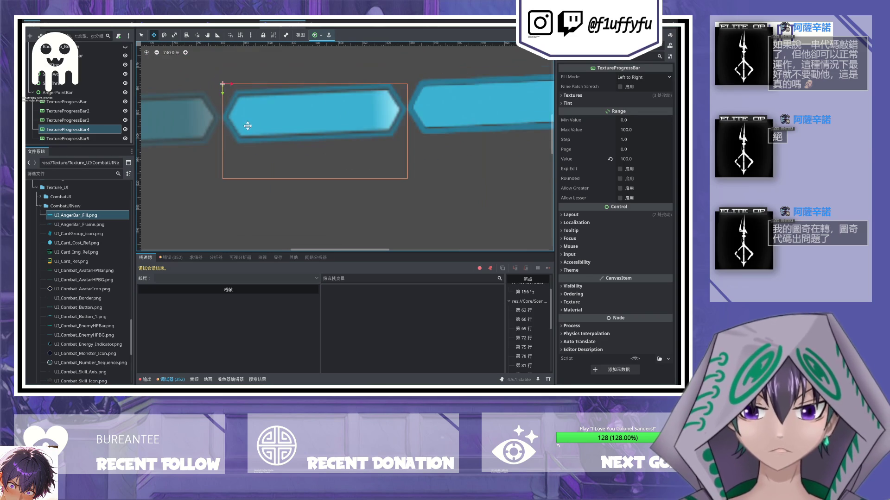
pyautogui.scroll(-3, 408, 162)
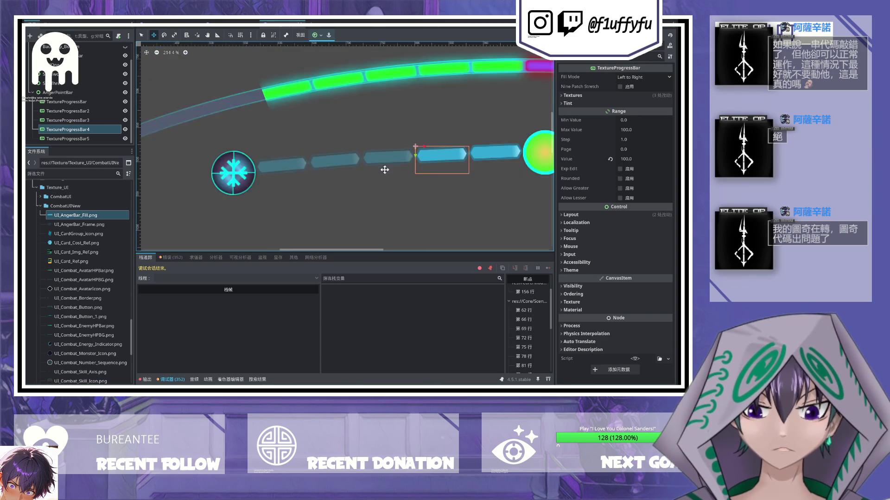
pyautogui.click(72, 122)
pyautogui.moveTo(431, 164); pyautogui.dragTo(323, 170)
pyautogui.click(67, 110)
pyautogui.moveTo(413, 167); pyautogui.dragTo(273, 175)
pyautogui.click(67, 101)
pyautogui.moveTo(436, 167)
pyautogui.mouseDown()
pyautogui.moveTo(354, 163)
pyautogui.moveTo(219, 180)
pyautogui.moveTo(247, 185)
pyautogui.mouseUp()
# Step: Tilt the first bar and TextureProgressBar2 (about -1.8°) to follow the arc
pyautogui.scroll(6, 224, 182)
pyautogui.press('e')
pyautogui.moveTo(361, 186)
pyautogui.mouseDown()
pyautogui.moveTo(365, 176)
pyautogui.moveTo(347, 172)
pyautogui.mouseUp()
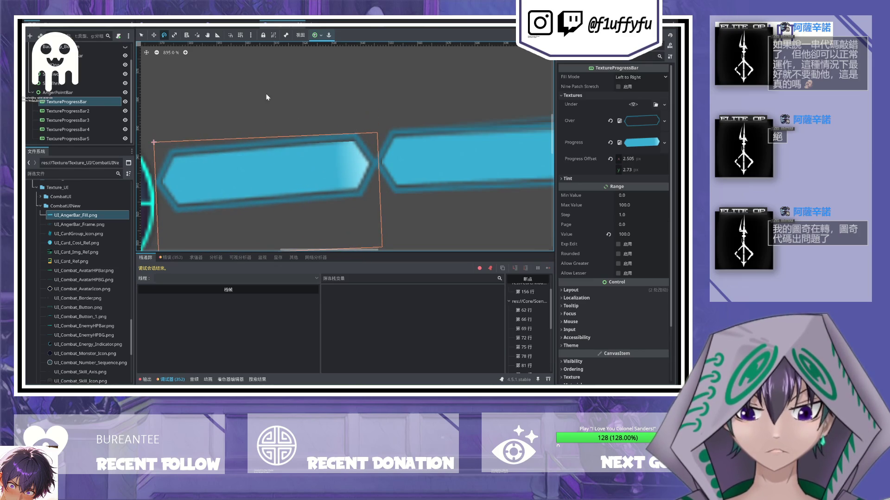
pyautogui.click(141, 35)
pyautogui.click(427, 144)
pyautogui.hscroll(5, 427, 143)
pyautogui.click(164, 35)
pyautogui.moveTo(463, 160)
pyautogui.mouseDown()
pyautogui.moveTo(468, 188)
pyautogui.moveTo(471, 153)
pyautogui.mouseUp()
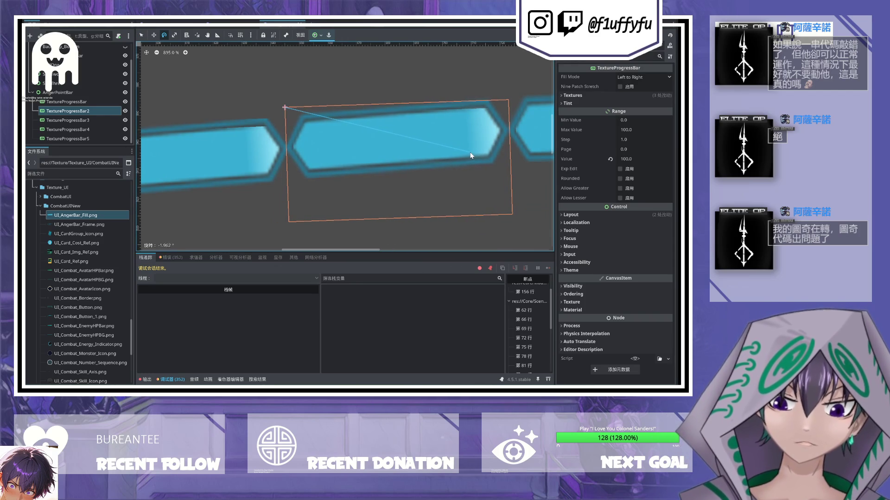
# Step: Tilt TextureProgressBar3 about 0.7° and TextureProgressBar4 about 1.7° along the arc
pyautogui.click(141, 35)
pyautogui.hscroll(5, 198, 80)
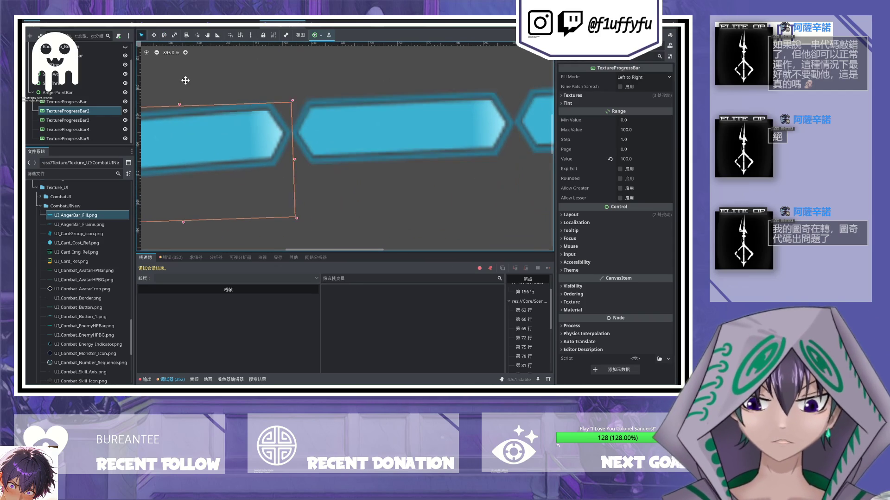
pyautogui.click(338, 122)
pyautogui.click(164, 36)
pyautogui.moveTo(477, 134)
pyautogui.mouseDown()
pyautogui.moveTo(462, 151)
pyautogui.moveTo(462, 128)
pyautogui.mouseUp()
pyautogui.hscroll(5, 405, 82)
pyautogui.press('q')
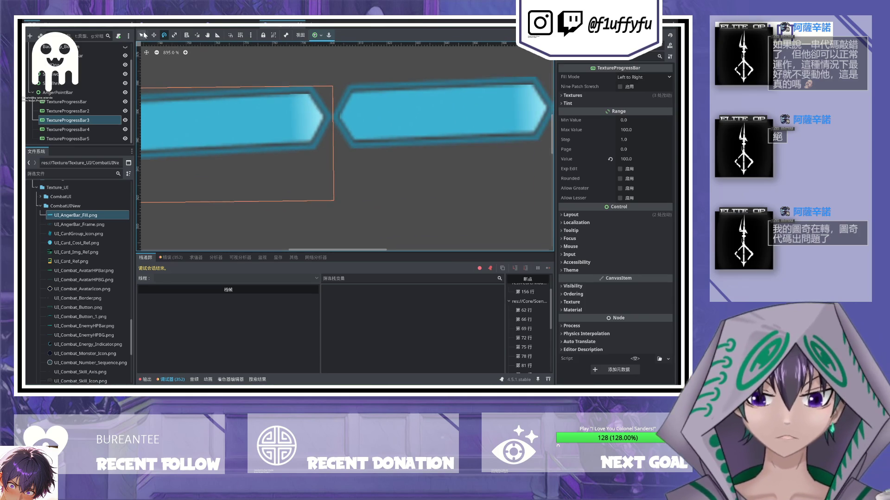
pyautogui.click(436, 102)
pyautogui.hscroll(4, 415, 76)
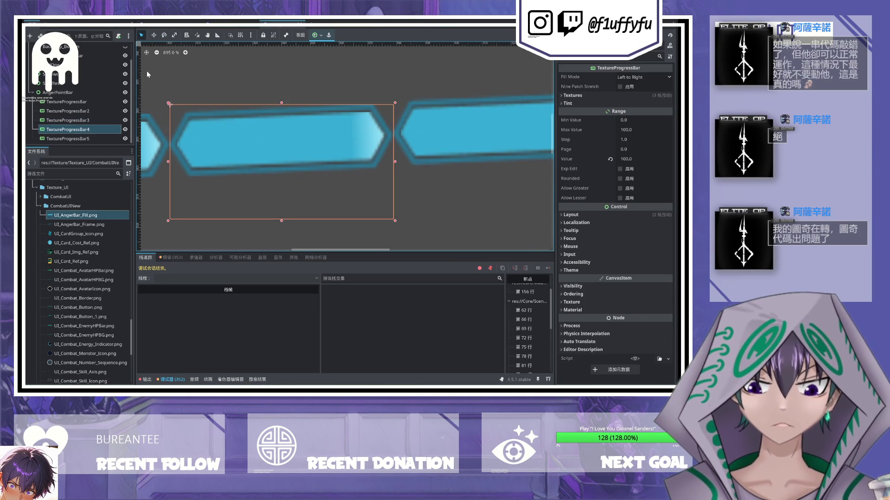
pyautogui.click(164, 36)
pyautogui.moveTo(383, 132); pyautogui.dragTo(360, 131)
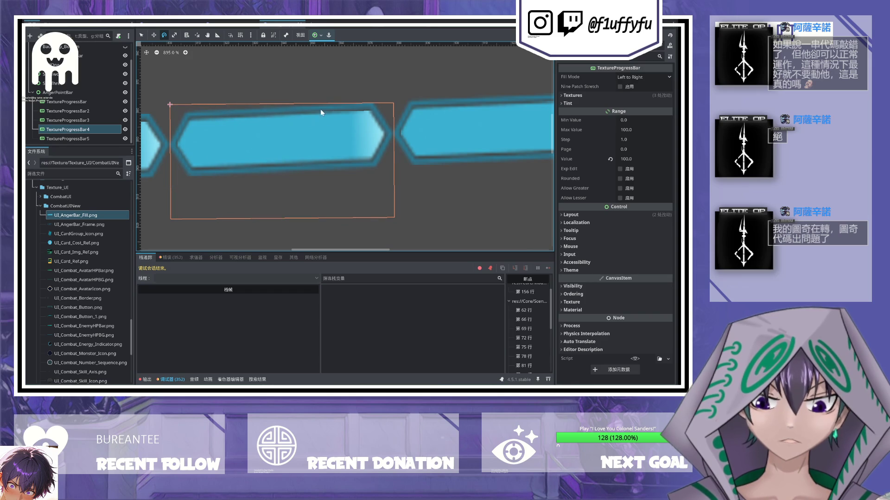
# Step: List the nodes stacked at a canvas spot and pick a different one
pyautogui.rightClick(271, 182)
pyautogui.press('Escape')
pyautogui.press('q')
pyautogui.click(216, 82)
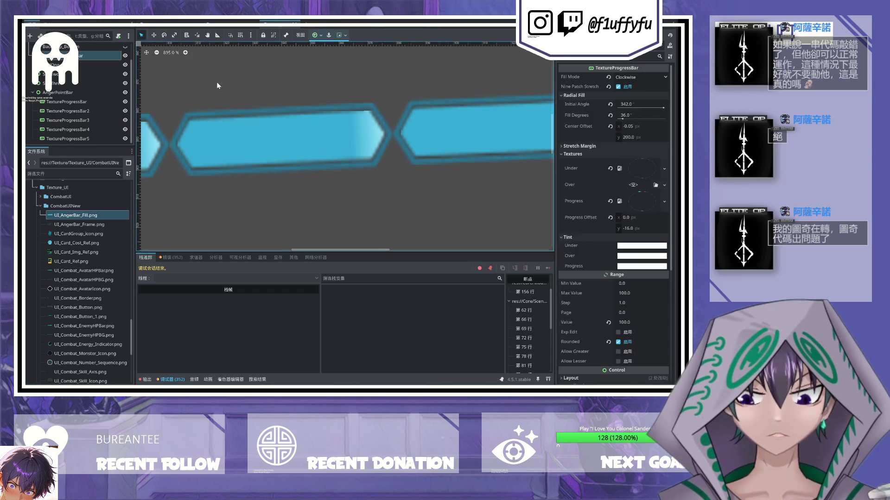
pyautogui.scroll(-10, 318, 149)
pyautogui.click(75, 103)
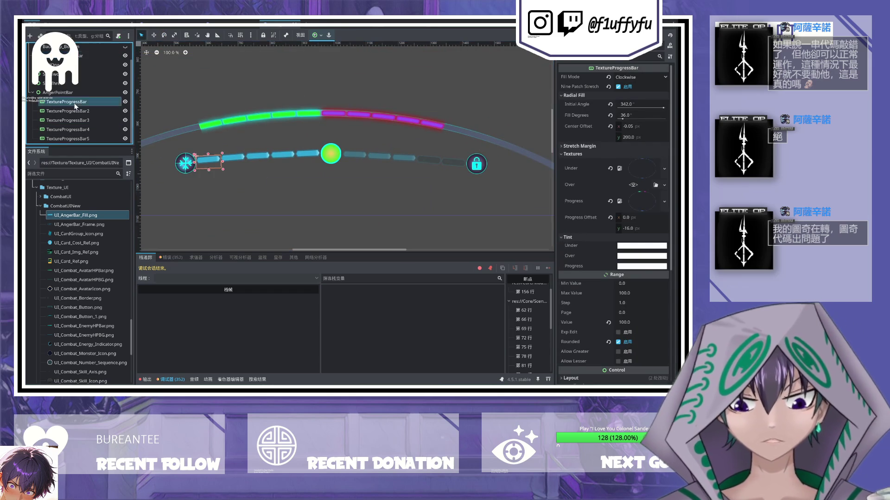
pyautogui.press('Down')
pyautogui.press('Down')
pyautogui.press('Down')
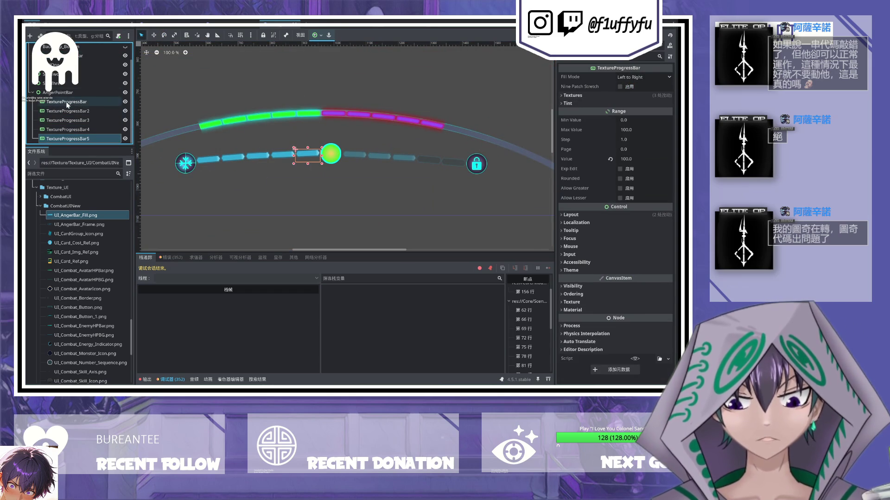
pyautogui.click(66, 102)
pyautogui.click(104, 138)
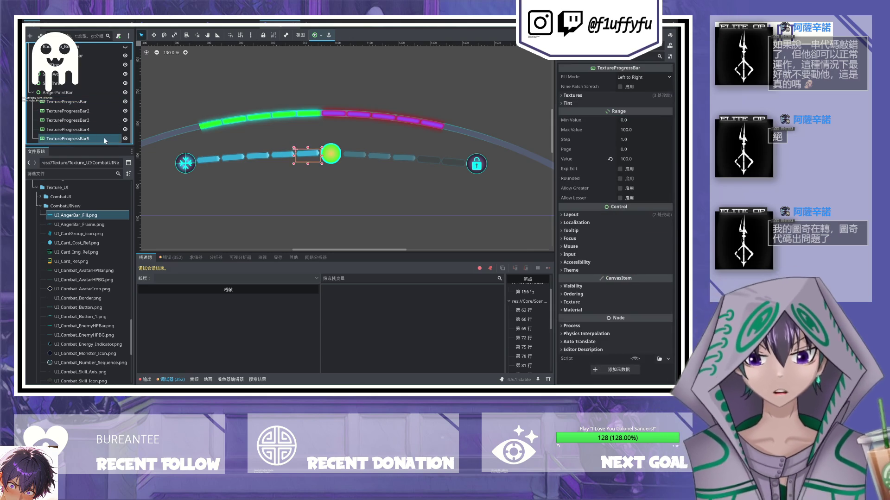
pyautogui.press('Down')
pyautogui.press('Down')
pyautogui.press('Down')
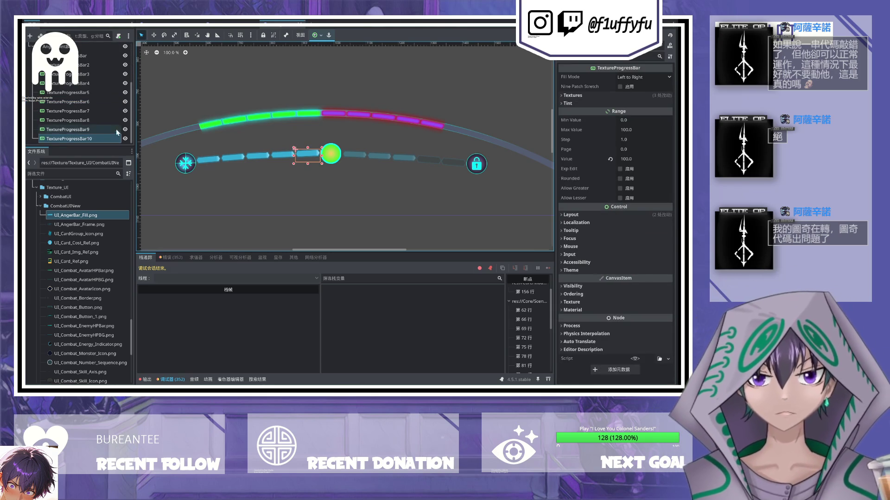
pyautogui.click(88, 101)
pyautogui.scroll(6, 356, 180)
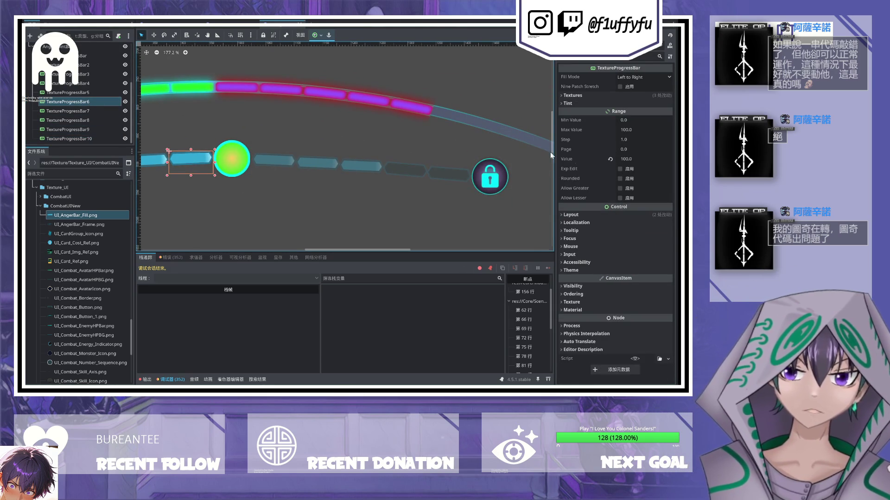
pyautogui.click(70, 138)
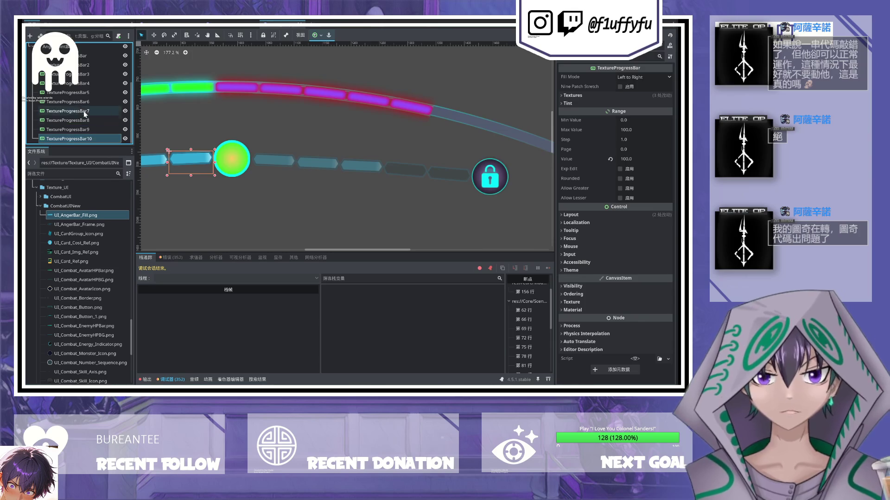
pyautogui.keyDown('shift'); pyautogui.click(81, 111); pyautogui.keyUp('shift')
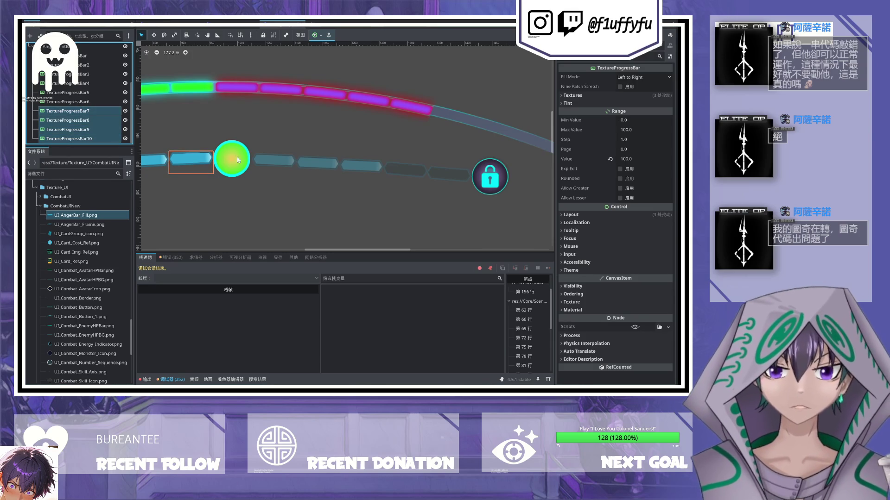
pyautogui.click(190, 163)
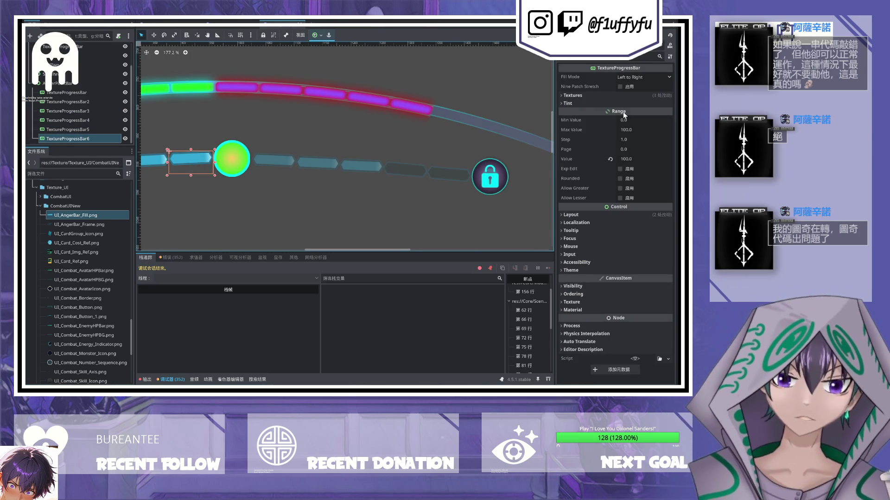
# Step: Inspect the bar's Textures settings, fill mode and Over texture resource
pyautogui.click(595, 96)
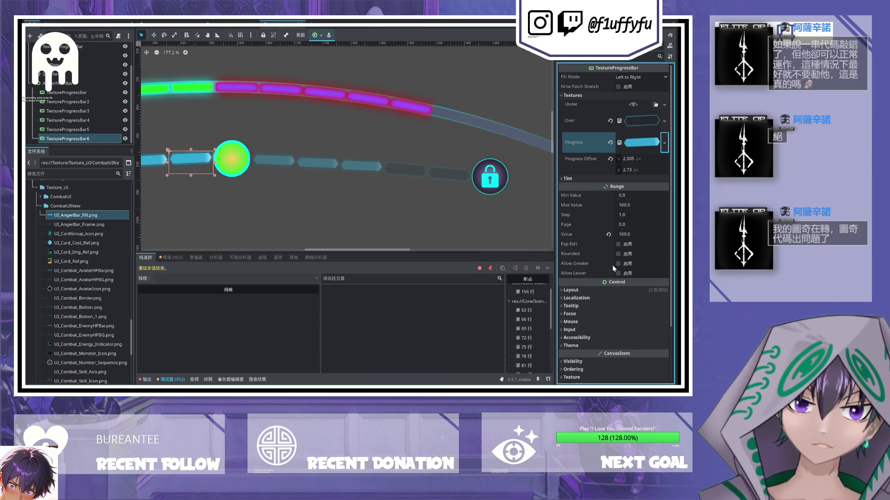
pyautogui.scroll(-2, 588, 309)
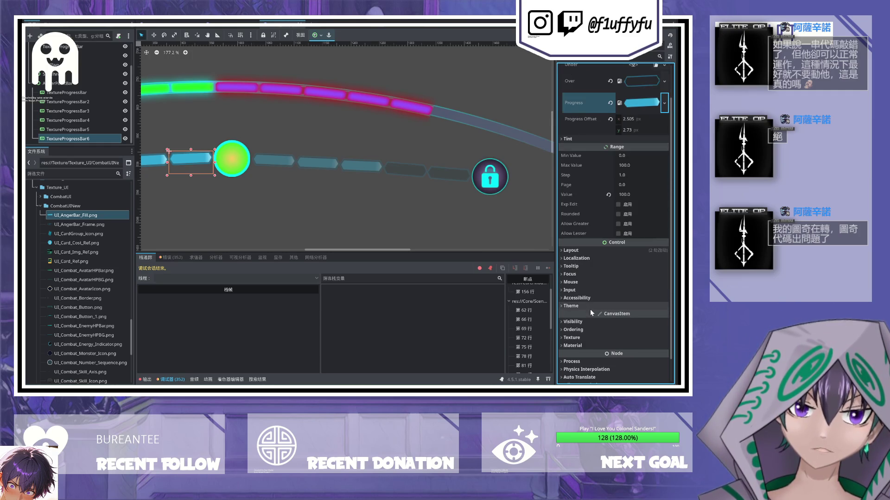
pyautogui.scroll(2, 608, 245)
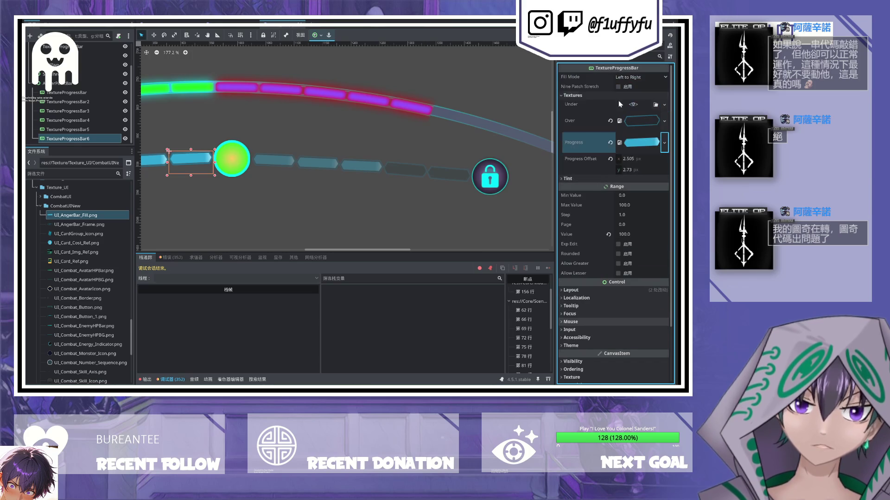
pyautogui.click(648, 77)
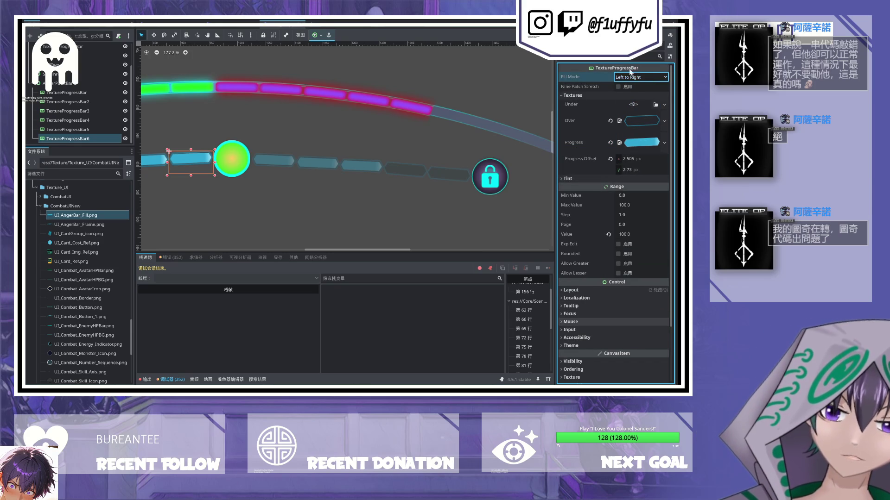
pyautogui.click(649, 122)
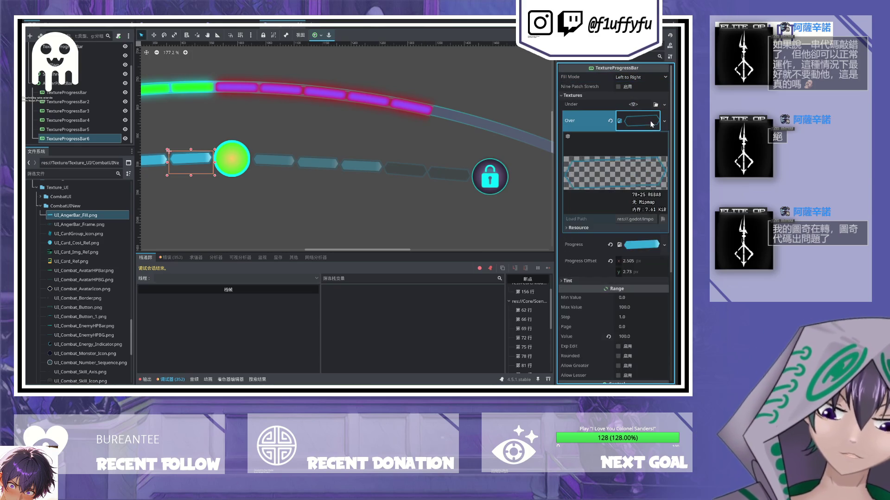
pyautogui.click(565, 229)
pyautogui.click(566, 230)
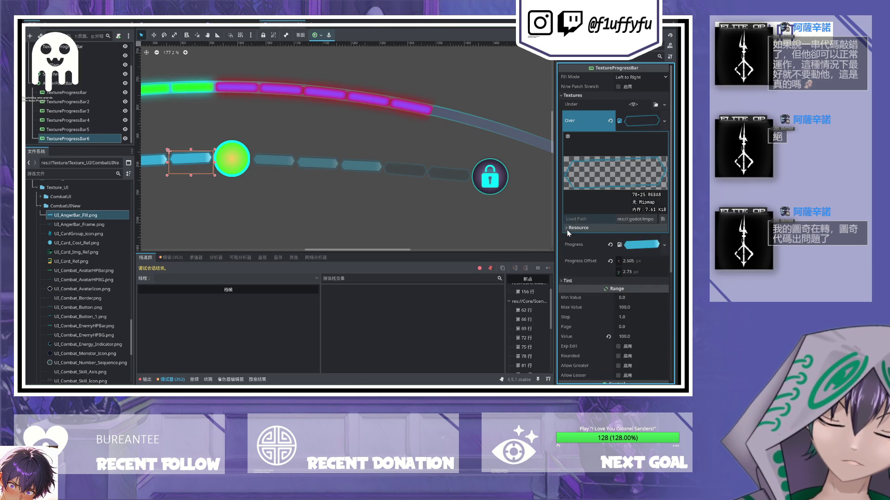
# Step: Collapse the Textures group and drag TextureProgressBar6 just right of the green orb
pyautogui.click(572, 95)
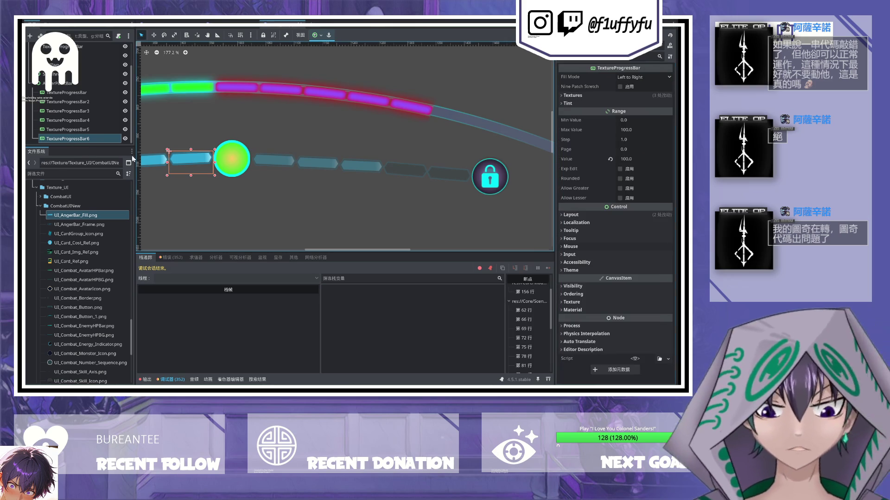
pyautogui.moveTo(193, 163)
pyautogui.mouseDown()
pyautogui.moveTo(306, 178)
pyautogui.moveTo(237, 145)
pyautogui.mouseUp()
pyautogui.scroll(5, 286, 166)
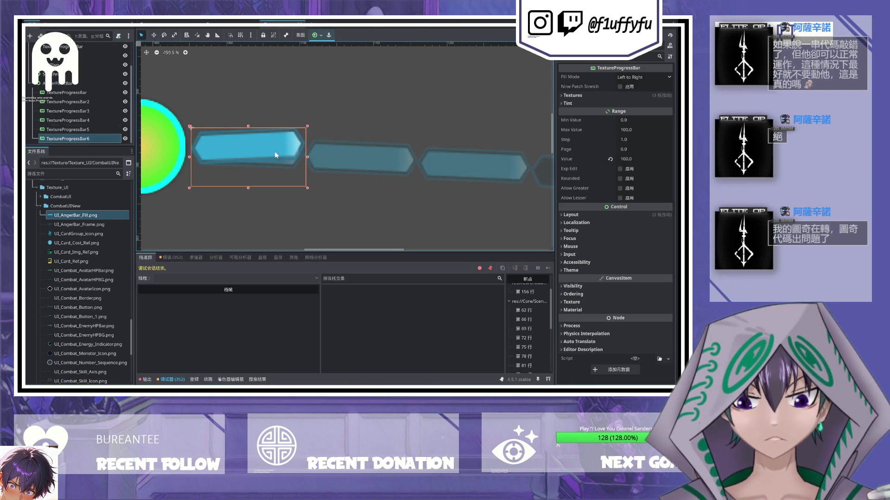
# Step: Tilt TextureProgressBar6 about 7.7 degrees
pyautogui.press('e')
pyautogui.moveTo(291, 140)
pyautogui.mouseDown()
pyautogui.moveTo(289, 159)
pyautogui.moveTo(291, 149)
pyautogui.mouseUp()
pyautogui.click(85, 139)
# Step: Duplicate it as TextureProgressBar7 and tilt the copy to follow the arc
pyautogui.hotkey('ctrl', 'd')
pyautogui.moveTo(255, 149)
pyautogui.mouseDown()
pyautogui.moveTo(366, 156)
pyautogui.moveTo(352, 156)
pyautogui.moveTo(386, 177)
pyautogui.moveTo(394, 171)
pyautogui.moveTo(353, 151)
pyautogui.mouseUp()
pyautogui.press('w')
pyautogui.click(164, 35)
pyautogui.press('w')
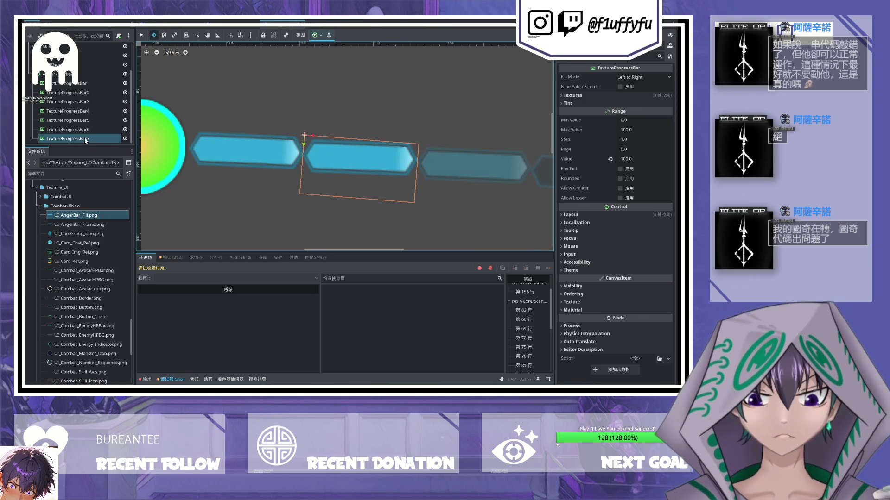
# Step: Duplicate TextureProgressBar8, place it right of Bar7, then duplicate TextureProgressBar9
pyautogui.hotkey('ctrl', 'd')
pyautogui.scroll(-3, 359, 159)
pyautogui.hscroll(5, 359, 159)
pyautogui.moveTo(191, 132); pyautogui.dragTo(432, 158)
pyautogui.hotkey('ctrl', 'd')
pyautogui.hotkey('ctrl', 'd')
# Step: Settle TextureProgressBar8's tilt at about 0.6 degrees
pyautogui.scroll(4, 324, 162)
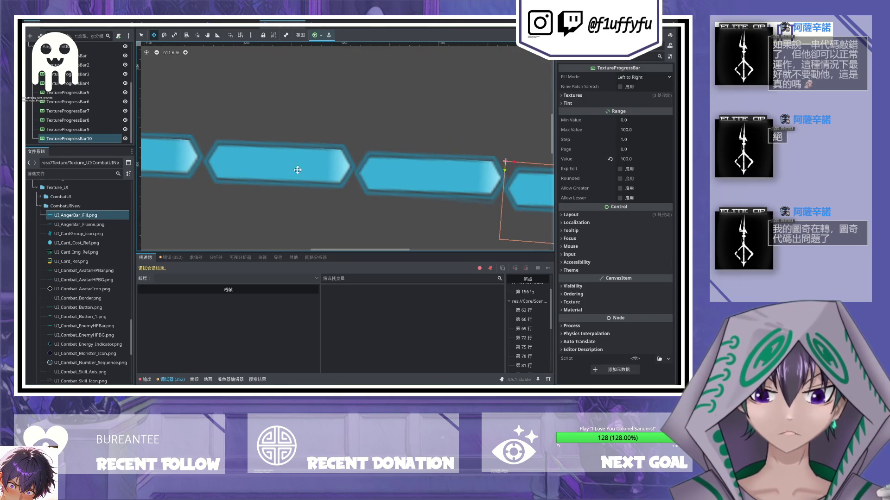
pyautogui.click(298, 150)
pyautogui.press('s')
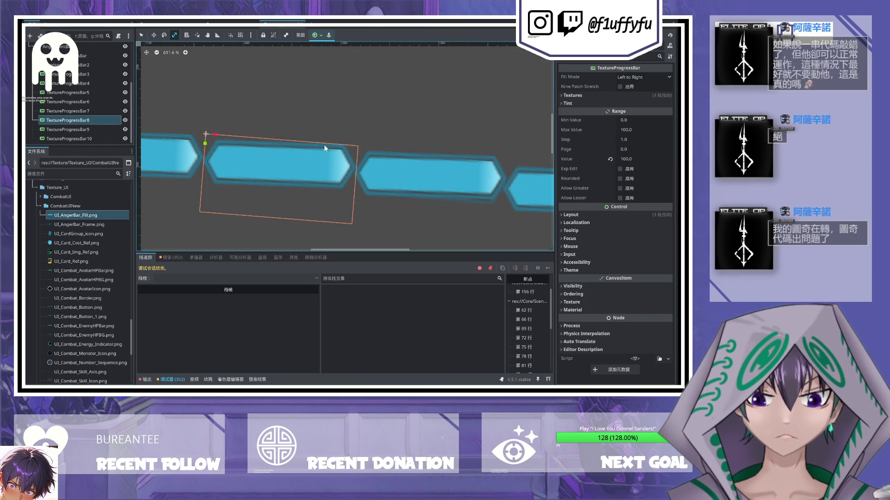
pyautogui.press('e')
pyautogui.moveTo(323, 162)
pyautogui.mouseDown()
pyautogui.moveTo(313, 176)
pyautogui.moveTo(315, 160)
pyautogui.mouseUp()
pyautogui.moveTo(315, 165); pyautogui.dragTo(313, 162)
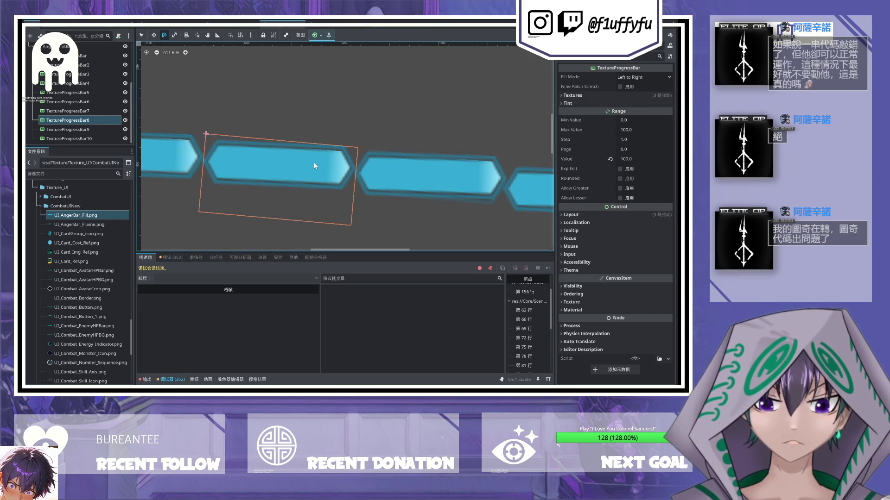
pyautogui.press('w')
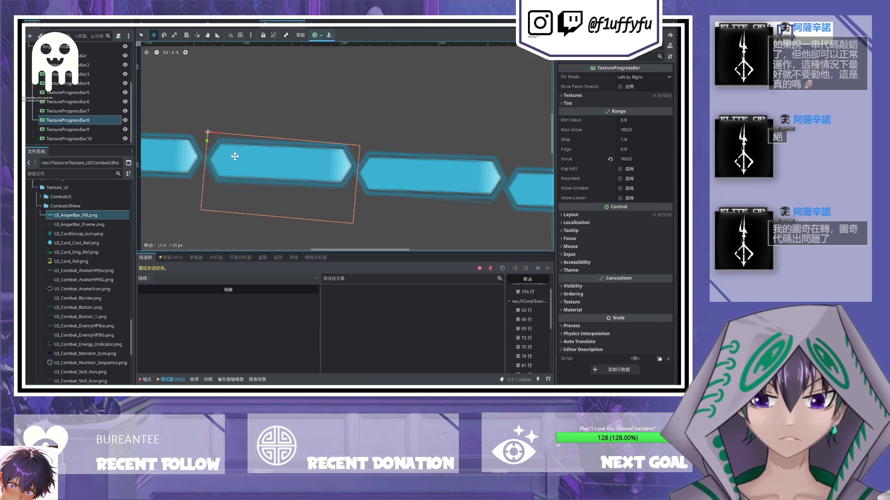
# Step: Tilt TextureProgressBar9 about 2.5 degrees
pyautogui.hscroll(3, 392, 180)
pyautogui.press('q')
pyautogui.click(325, 174)
pyautogui.press('e')
pyautogui.moveTo(324, 173); pyautogui.dragTo(360, 177)
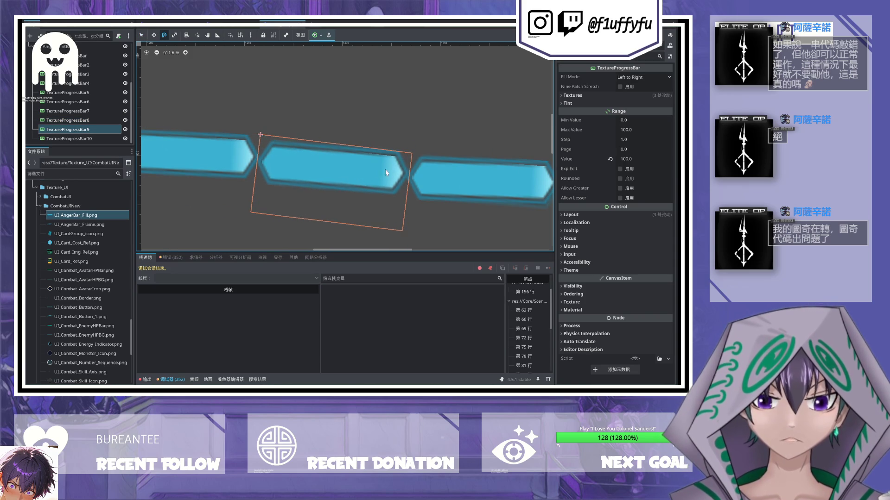
# Step: Tilt TextureProgressBar10 about 1.5° and nudge it down beside the padlock
pyautogui.click(471, 178)
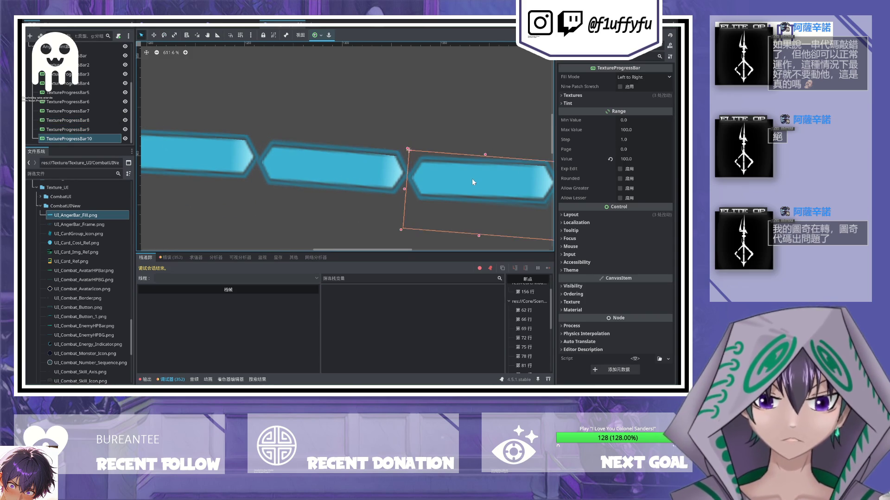
pyautogui.hscroll(3, 459, 146)
pyautogui.moveTo(357, 166); pyautogui.dragTo(364, 173)
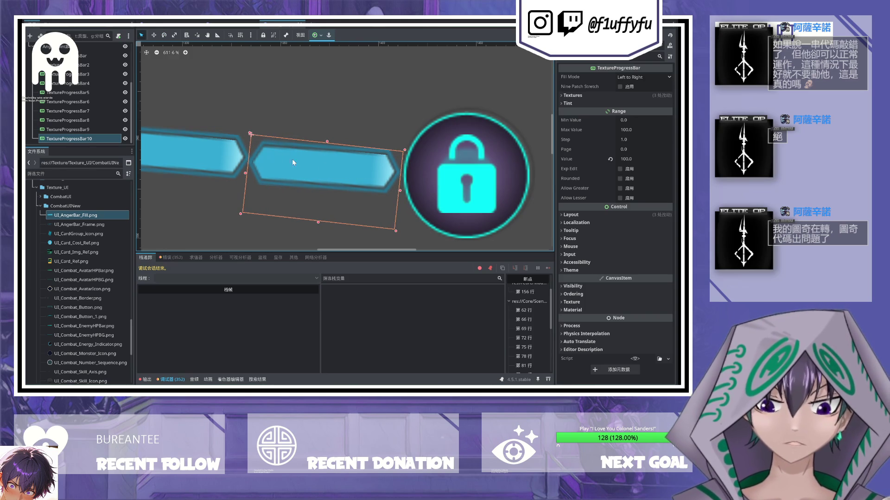
pyautogui.press('w')
pyautogui.moveTo(379, 185); pyautogui.dragTo(381, 180)
pyautogui.press('e')
pyautogui.scroll(-10, 287, 160)
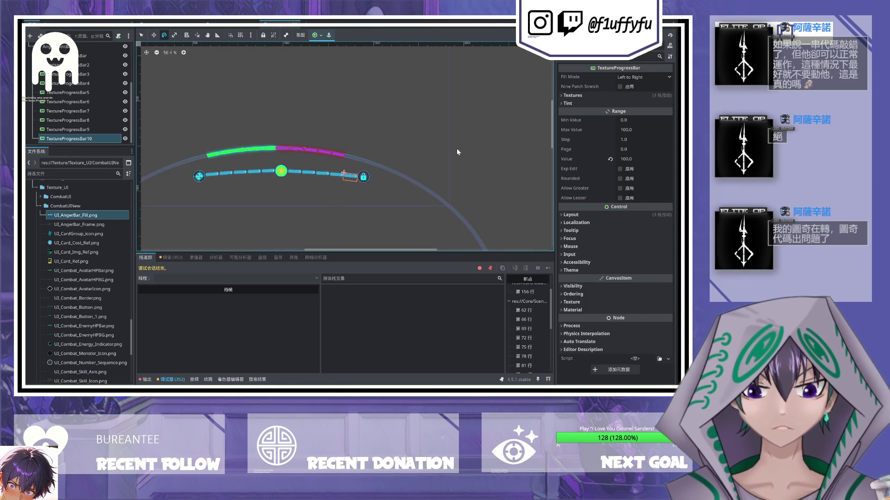
# Step: Hide the radial arc by toggling a node's visibility in the Scene dock
pyautogui.hscroll(-5, 232, 182)
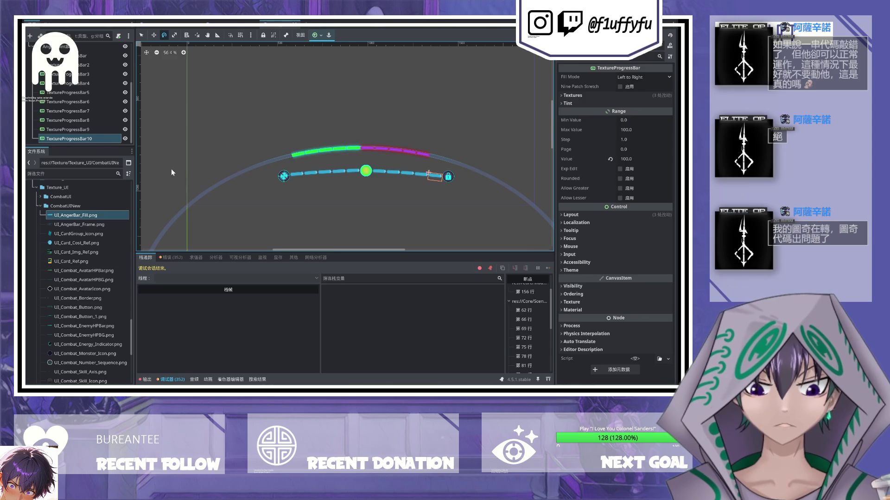
pyautogui.scroll(1, 356, 190)
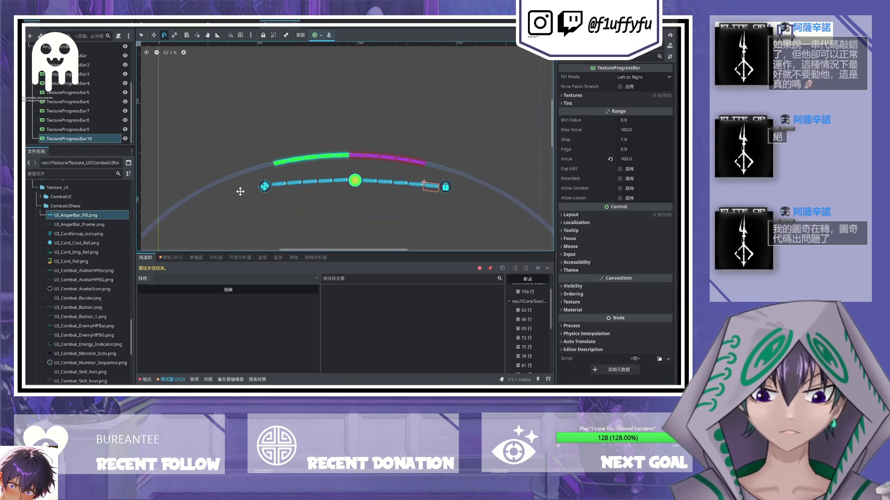
pyautogui.scroll(1, 238, 183)
pyautogui.scroll(3, 65, 124)
pyautogui.click(93, 64)
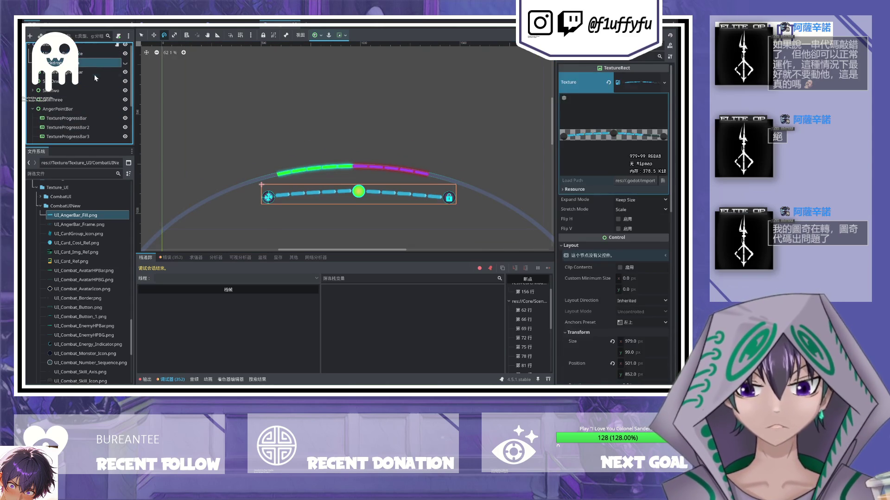
pyautogui.click(94, 72)
pyautogui.scroll(6, 368, 156)
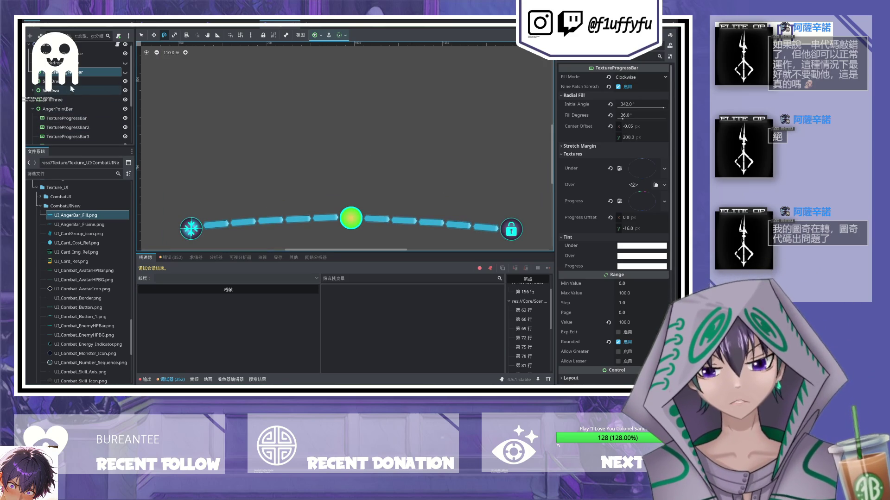
pyautogui.click(125, 54)
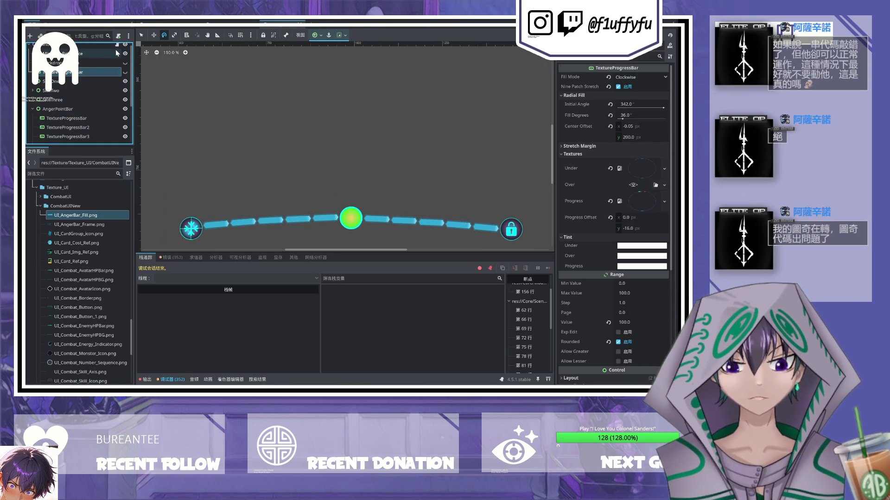
# Step: Save the scene and open mind_bar_view.gd
pyautogui.click(90, 71)
pyautogui.hotkey('ctrl', 's')
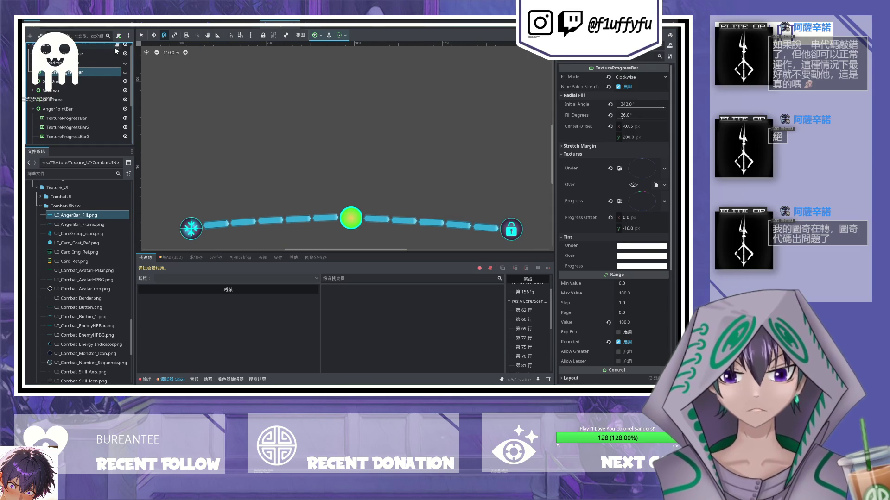
pyautogui.click(117, 44)
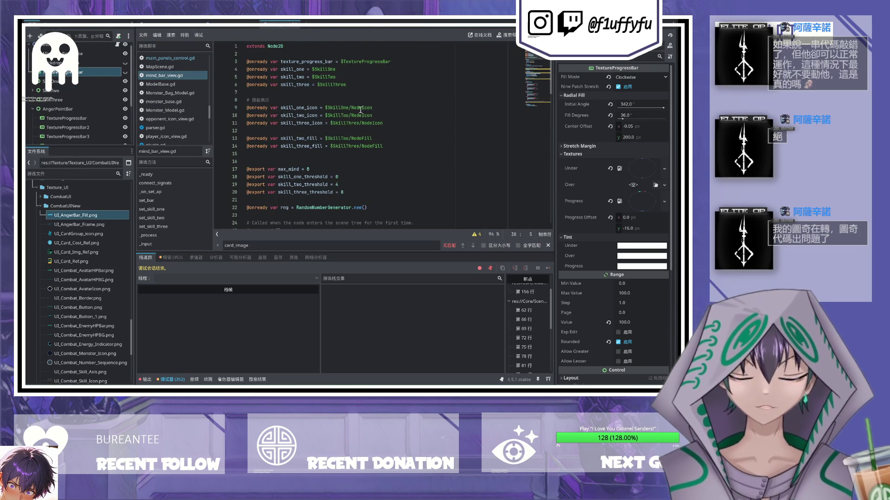
# Step: Comment out the texture_progress_bar declaration on line 3
pyautogui.click(251, 62)
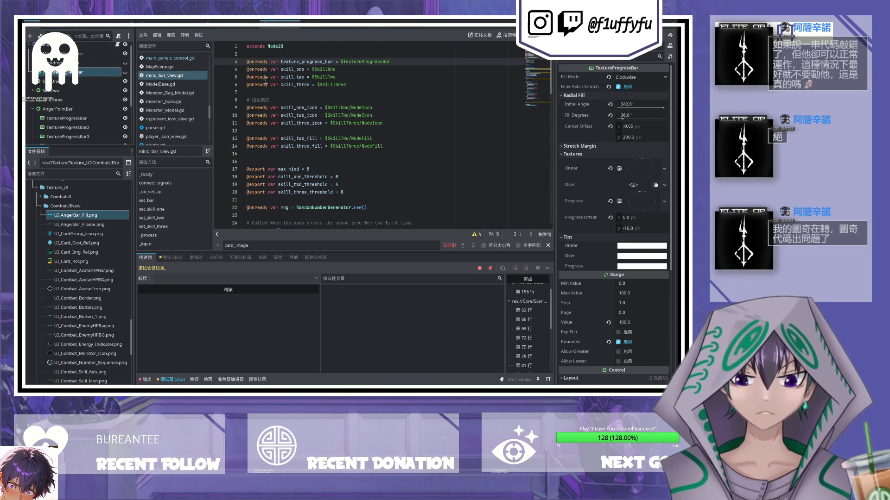
pyautogui.hotkey('ctrl', 'k')
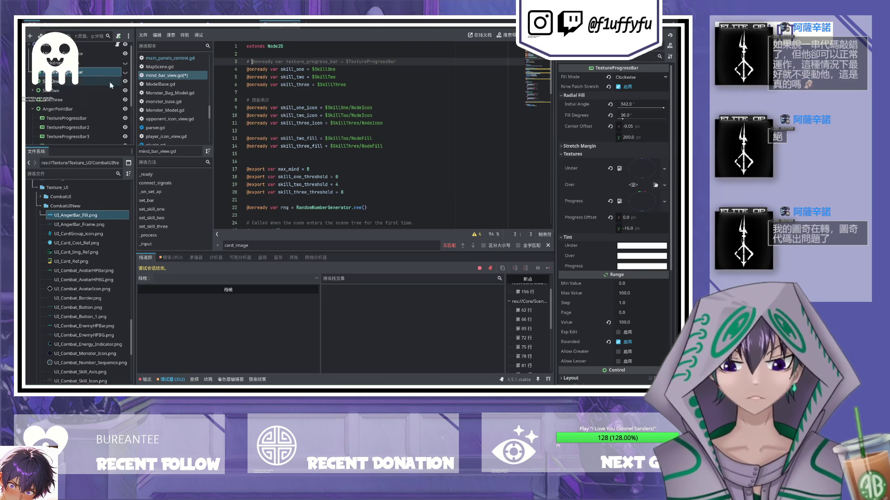
pyautogui.click(94, 64)
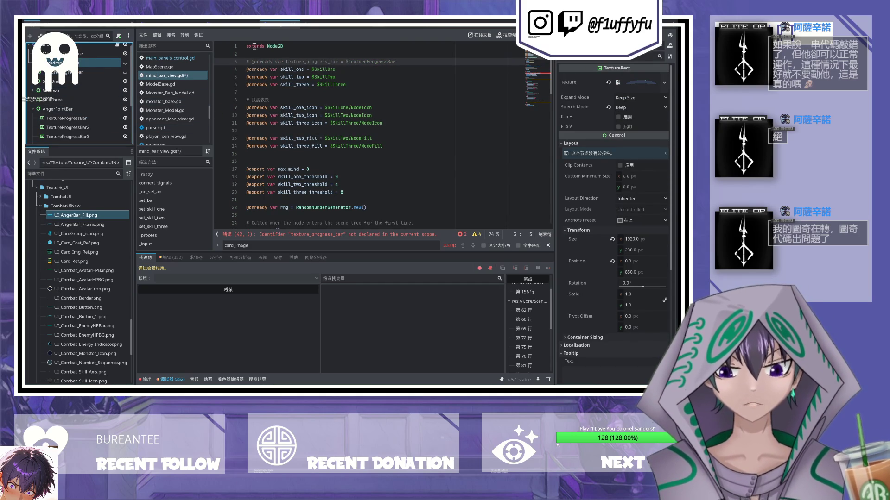
pyautogui.scroll(-1, 379, 166)
pyautogui.scroll(-1, 380, 166)
pyautogui.scroll(2, 300, 128)
# Step: Set max_mind to 10 and save the script
pyautogui.click(309, 169)
pyautogui.press('BackSpace')
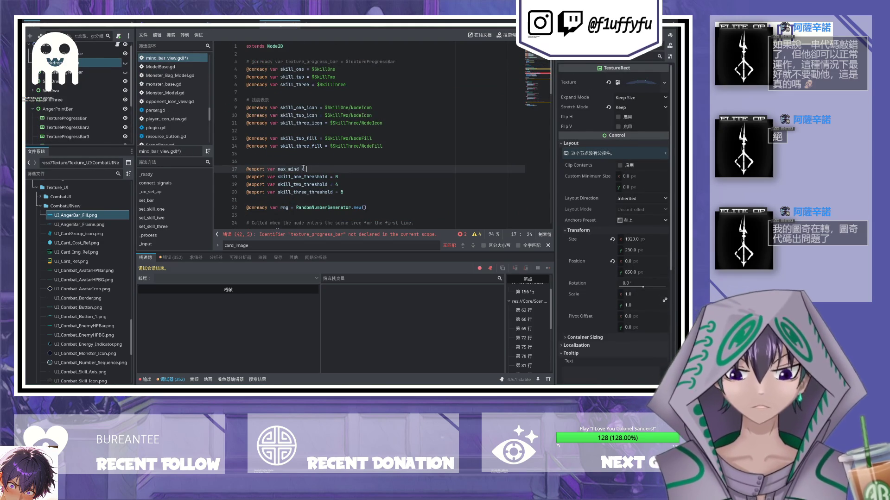
pyautogui.write('10')
pyautogui.hotkey('ctrl', 's')
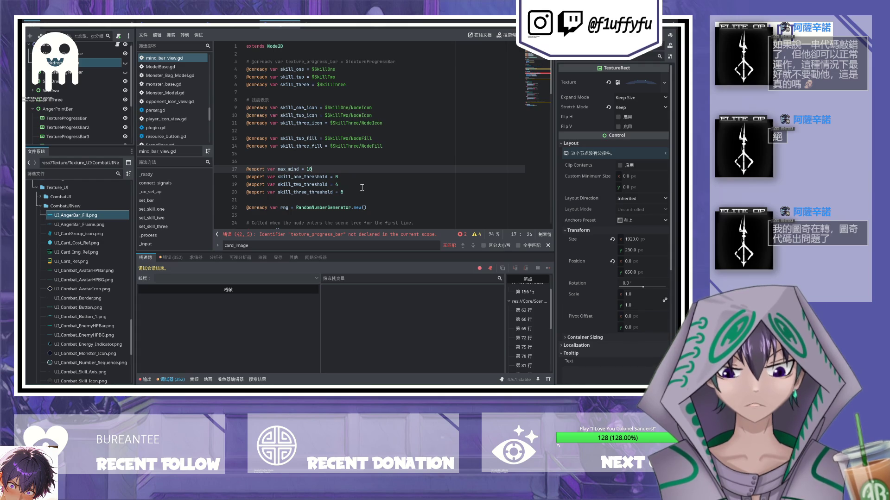
# Step: Set skill_two_threshold to 5 and skill_three_threshold to 10, then save
pyautogui.click(338, 185)
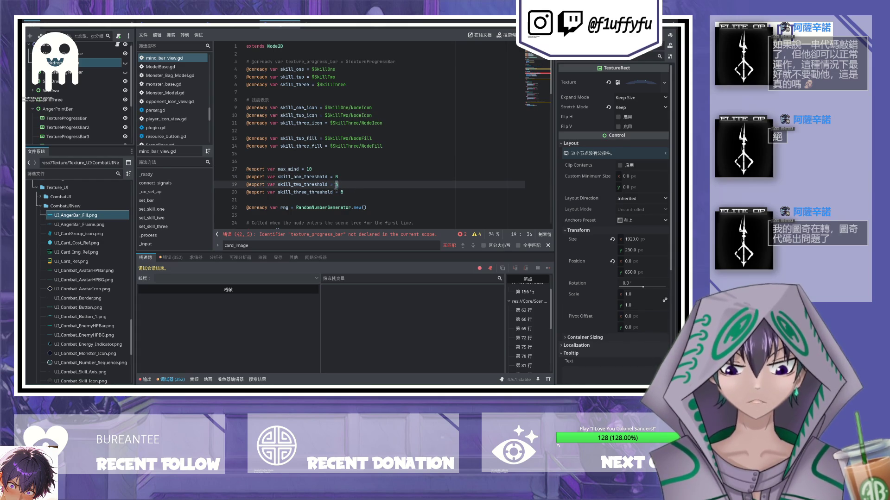
pyautogui.press('BackSpace')
pyautogui.write('5')
pyautogui.click(350, 192)
pyautogui.press('BackSpace')
pyautogui.write('10')
pyautogui.hotkey('ctrl', 's')
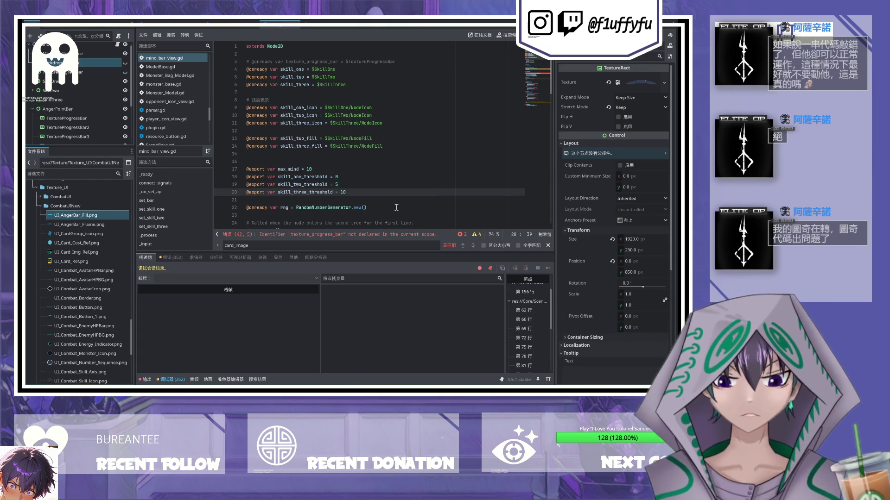
# Step: Show the TextureProgressBar node's properties in the Inspector
pyautogui.scroll(-2, 366, 189)
pyautogui.scroll(2, 364, 159)
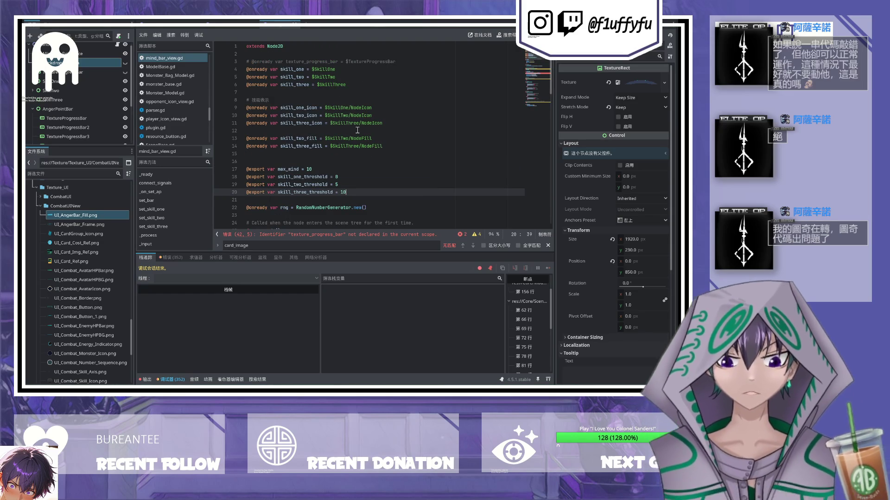
pyautogui.scroll(-1, 56, 91)
pyautogui.click(57, 92)
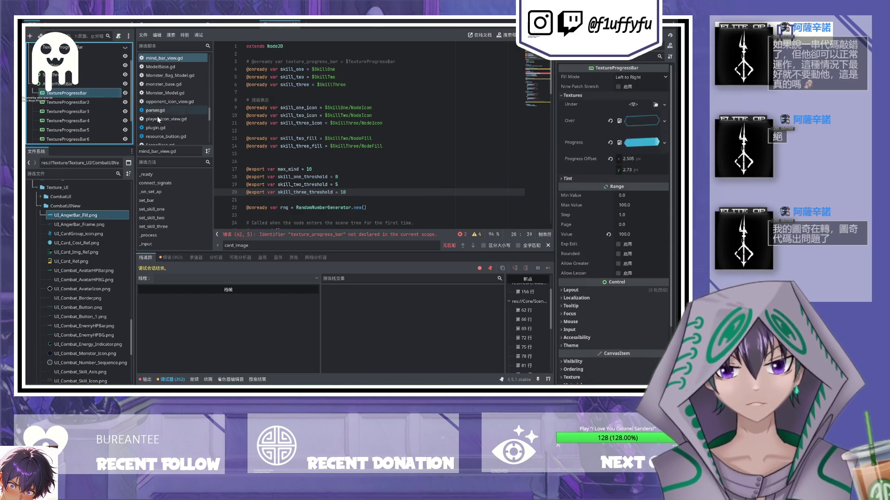
# Step: Add an exported textureBars declaration on a new line 16, accepting ItemList, and save
pyautogui.click(275, 154)
pyautogui.press('Return')
pyautogui.write('export')
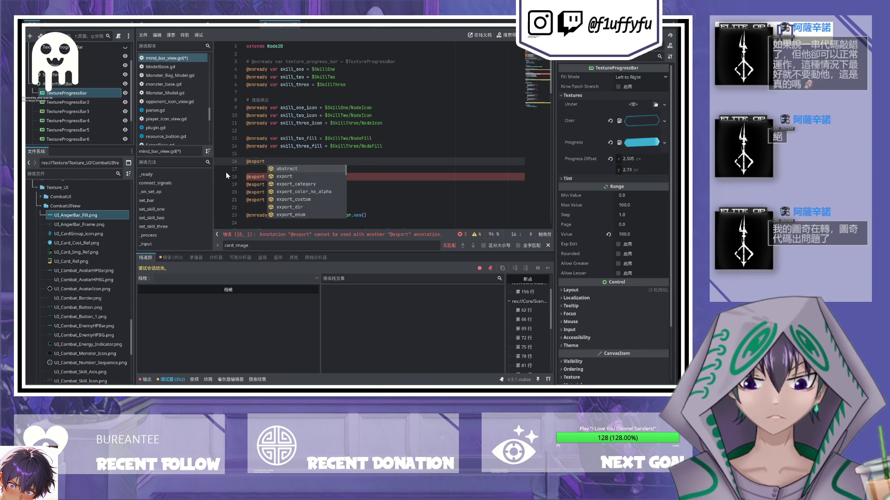
pyautogui.write(' var te')
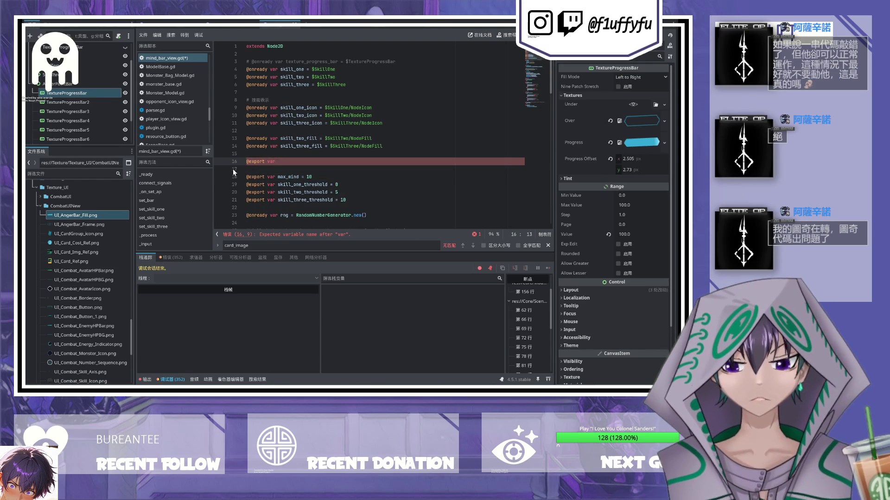
pyautogui.write('xtureBars ')
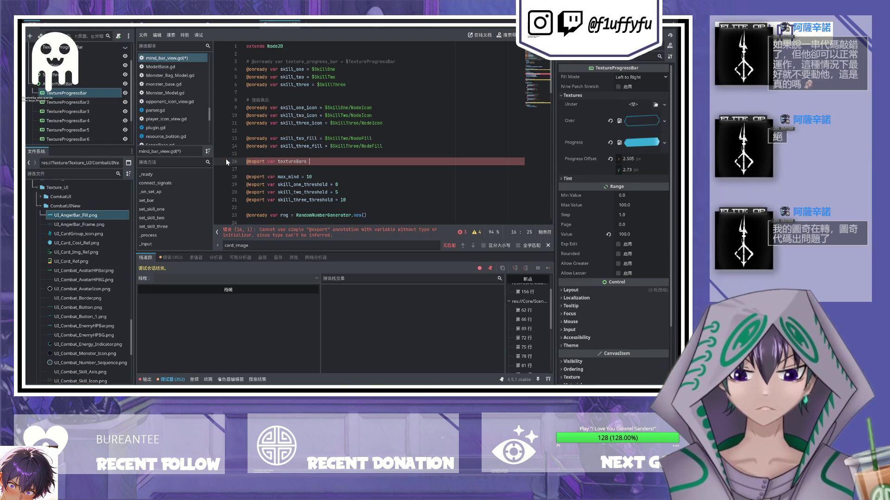
pyautogui.write('= List')
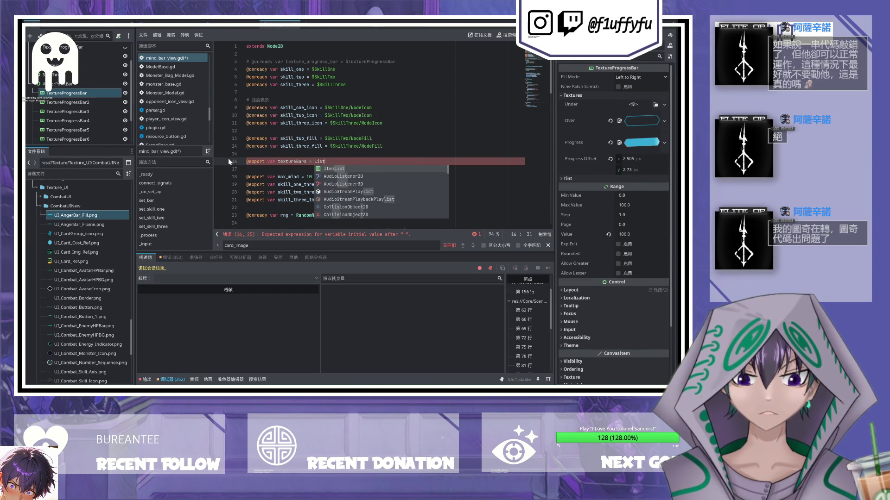
pyautogui.press('Return')
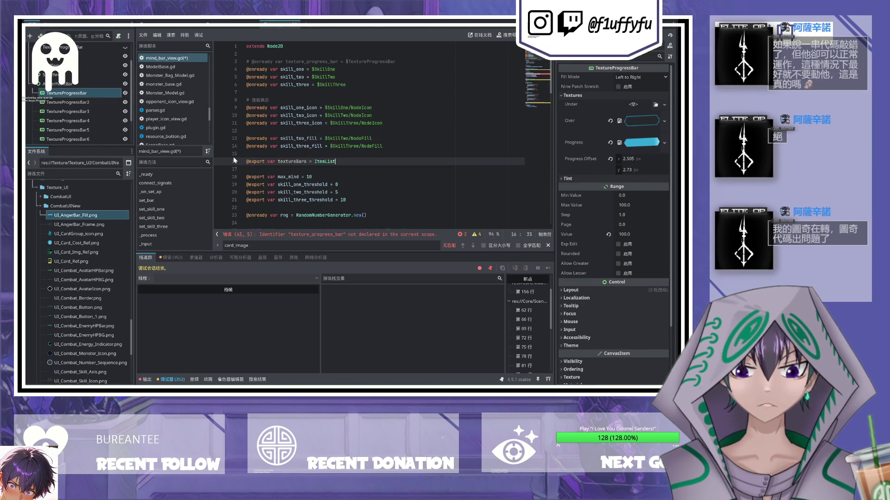
pyautogui.hotkey('ctrl', 's')
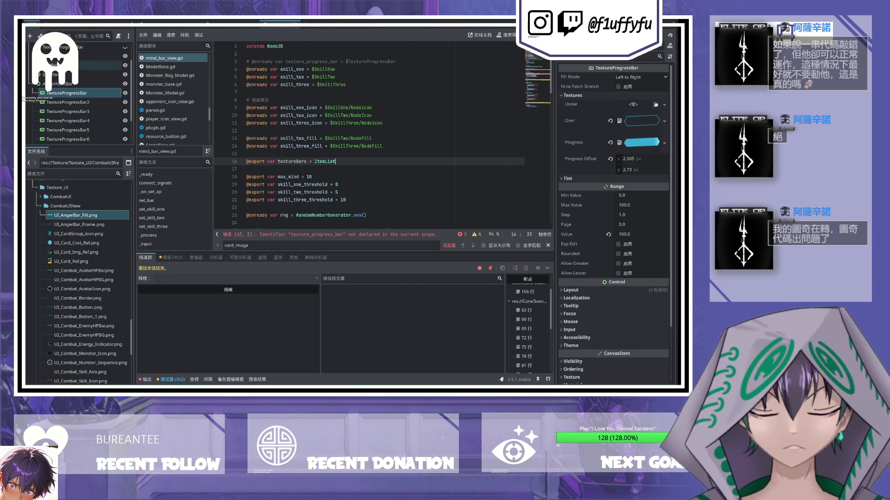
# Step: Inspect the radial TextureProgressBar and mind_bar_view root nodes, collapsing Textures
pyautogui.click(93, 47)
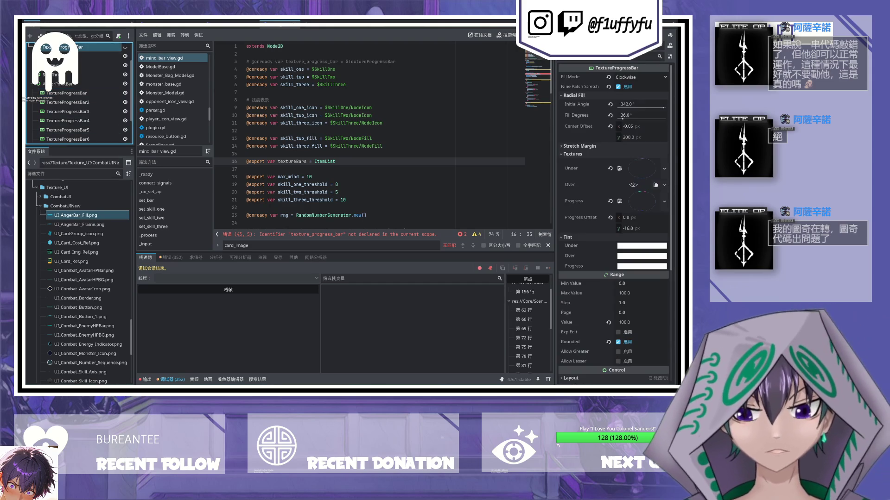
pyautogui.click(573, 154)
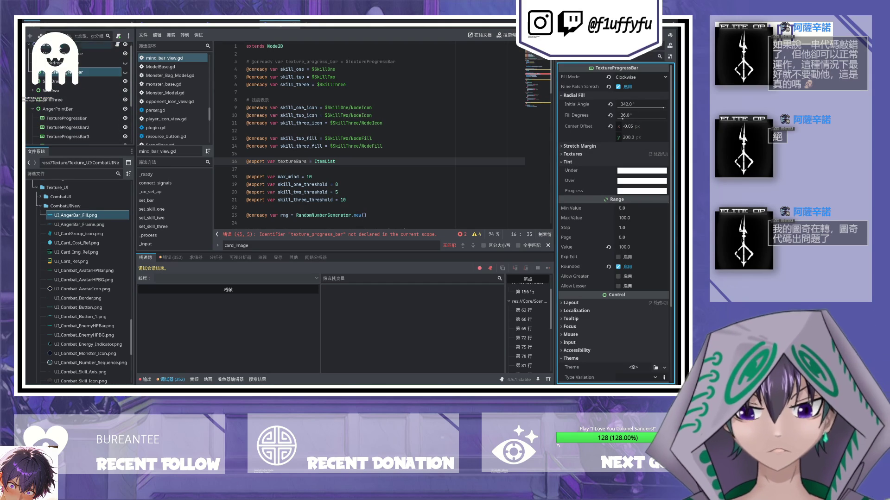
pyautogui.click(92, 45)
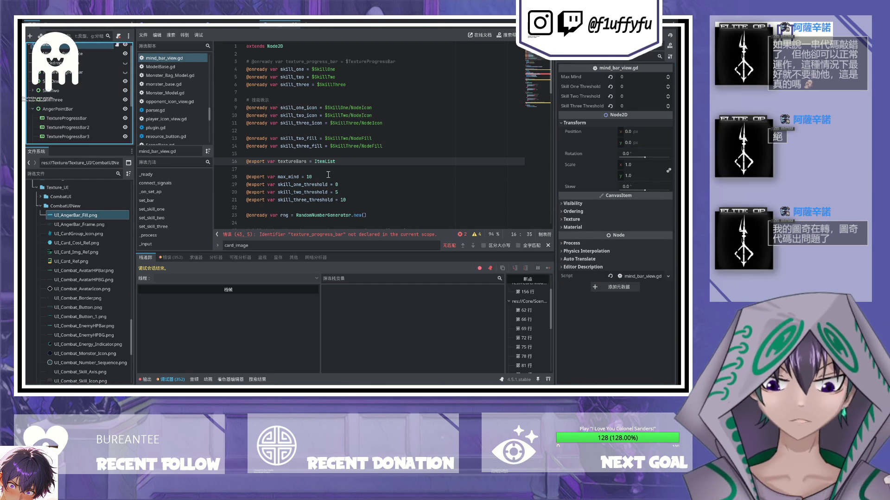
# Step: Replace ItemList on line 16 with '[' and save the script
pyautogui.click(324, 161)
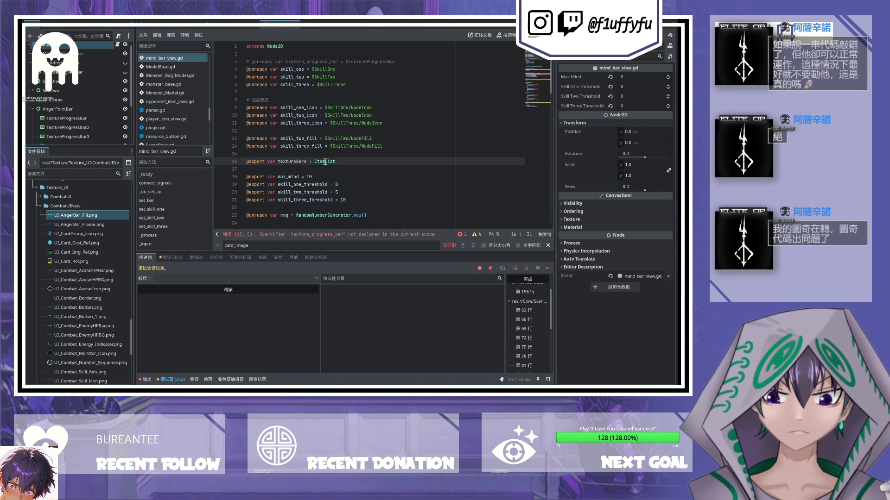
pyautogui.doubleClick(325, 161)
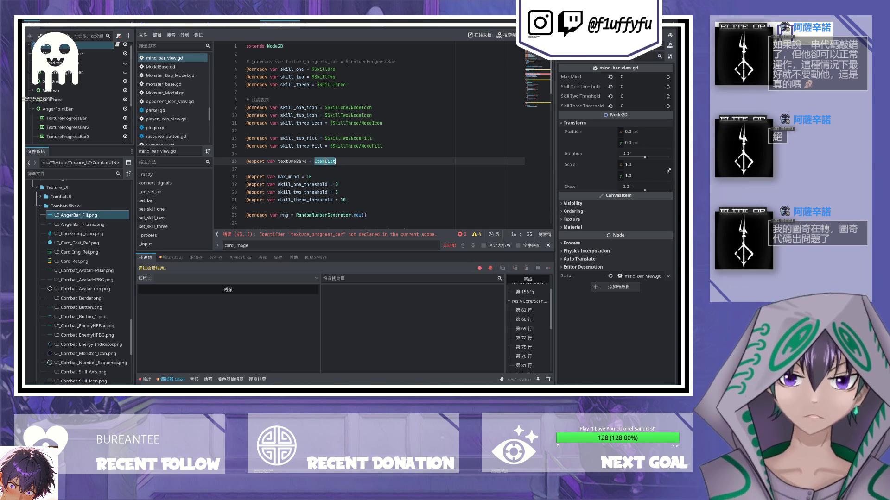
pyautogui.write('[')
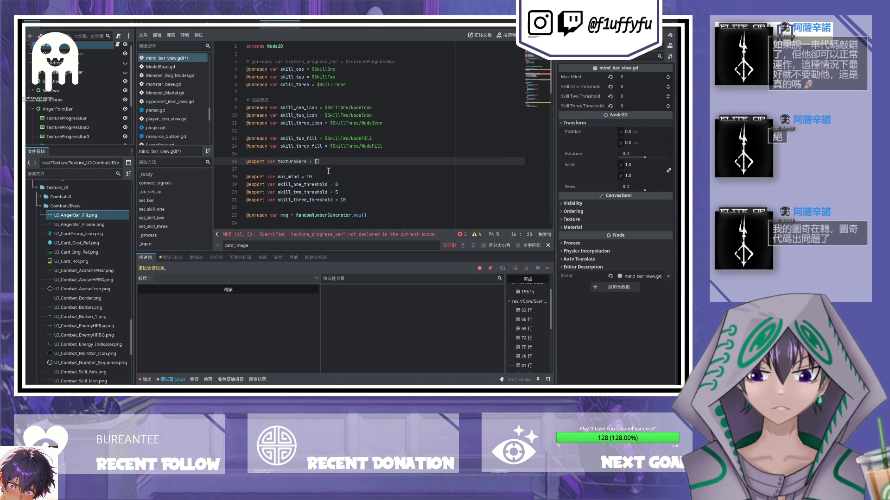
pyautogui.hotkey('ctrl', 's')
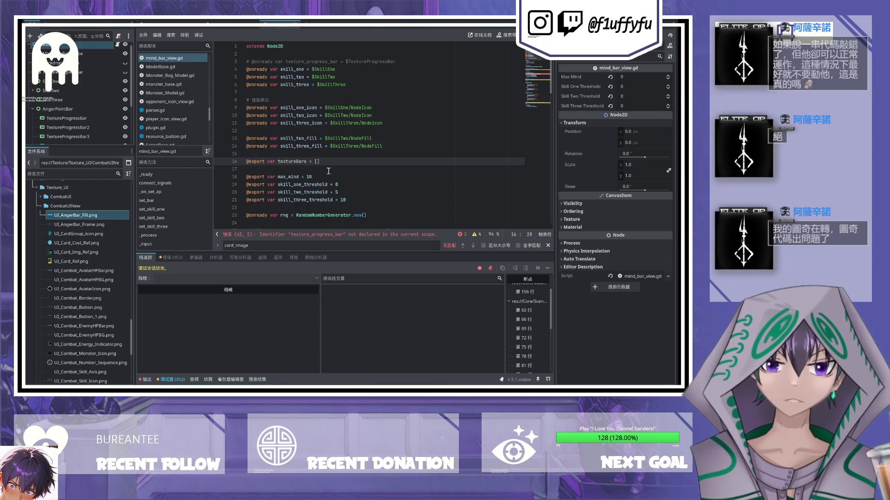
pyautogui.click(96, 120)
# Step: Change textureBars' value to 'TextureProgressBar[' and save
pyautogui.press('BackSpace')
pyautogui.write('List<')
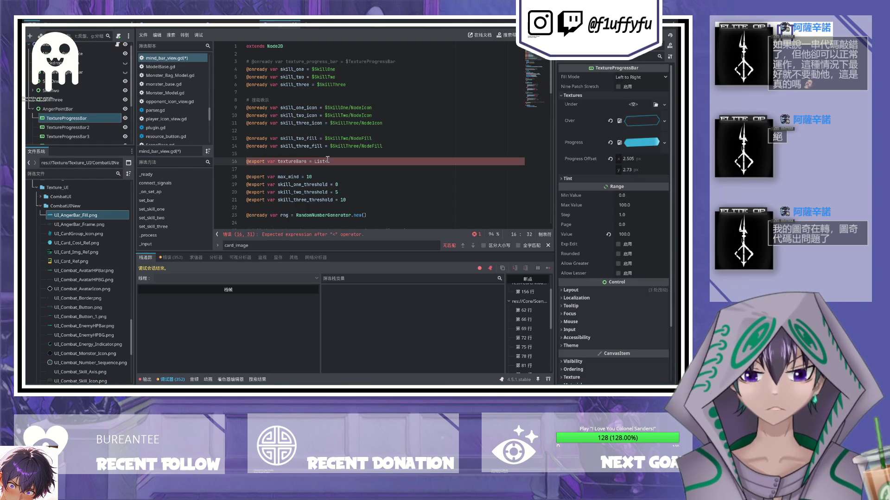
pyautogui.write('TexturePr')
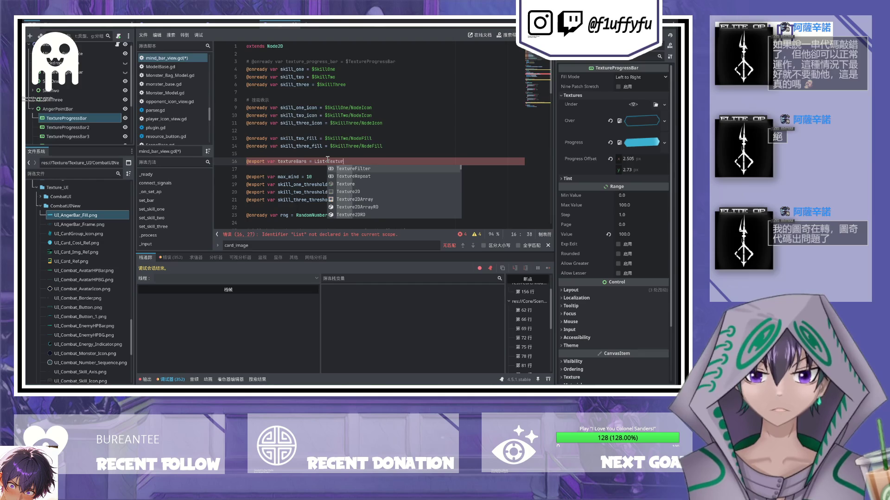
pyautogui.press('BackSpace')
pyautogui.press('BackSpace')
pyautogui.press('BackSpace')
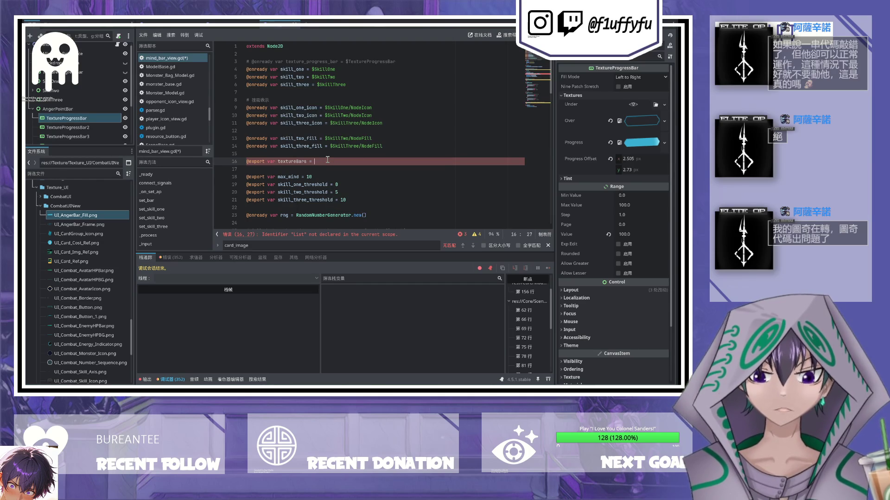
pyautogui.write('TextureProgre')
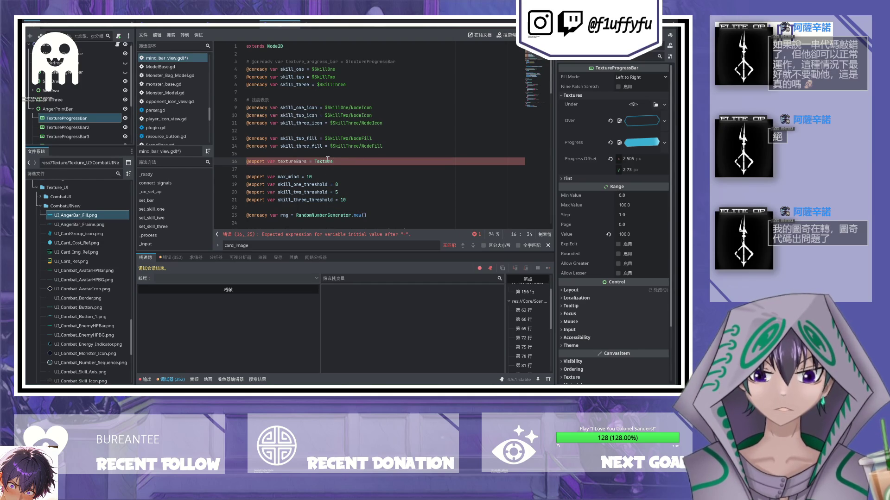
pyautogui.write('ssBar[')
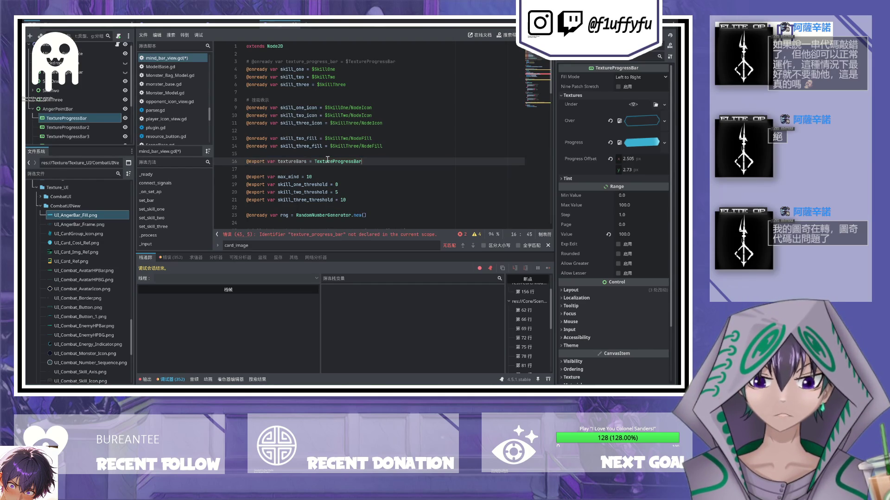
pyautogui.hotkey('ctrl', 's')
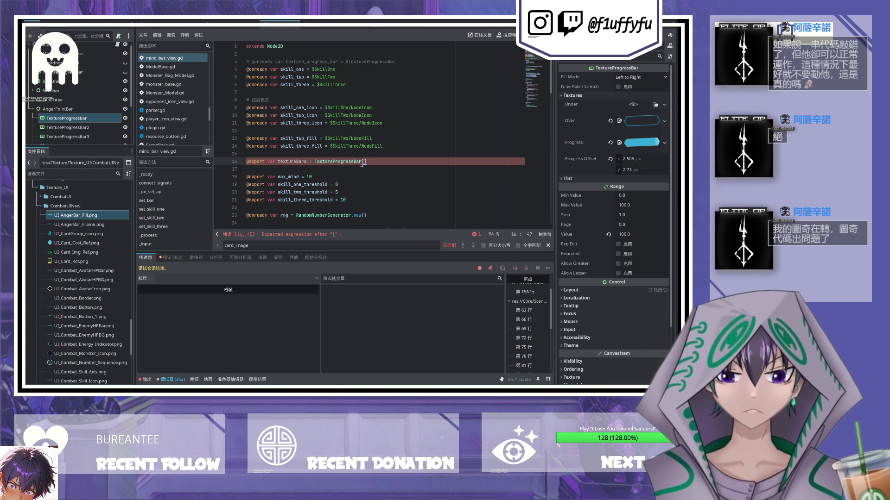
# Step: Replace it with 'Array[TextureProgressBar]' and save the script
pyautogui.moveTo(366, 162); pyautogui.dragTo(314, 162)
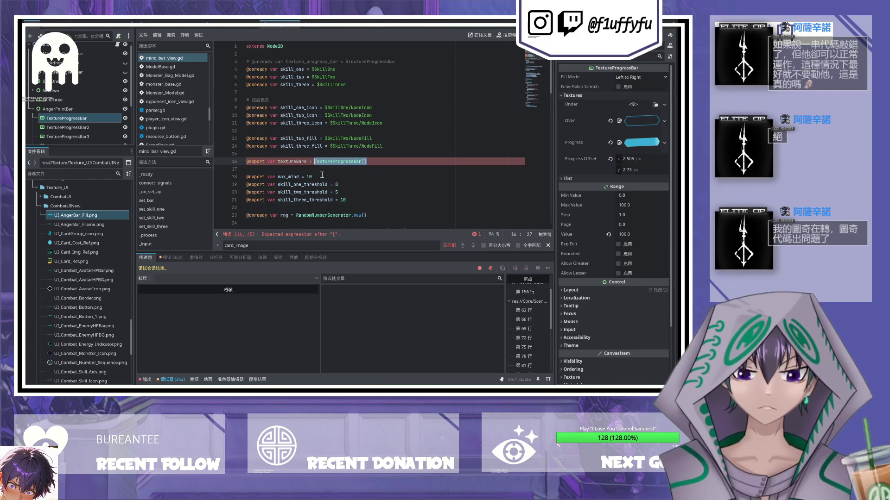
pyautogui.write('Array')
pyautogui.press('Escape')
pyautogui.write('[')
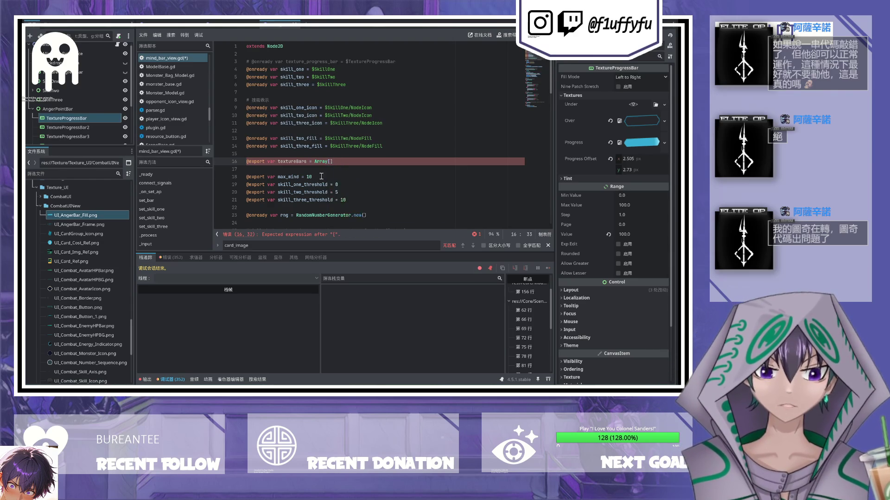
pyautogui.write('TextureProgress')
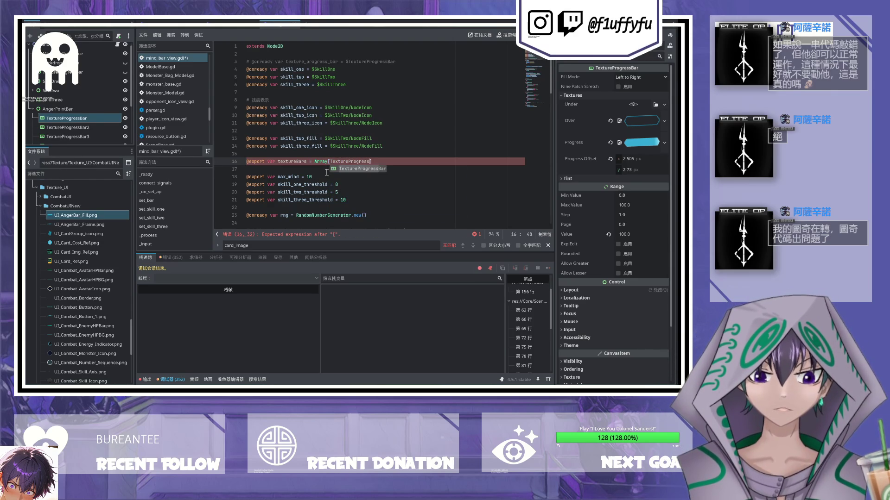
pyautogui.write('Bar')
pyautogui.hotkey('ctrl', 's')
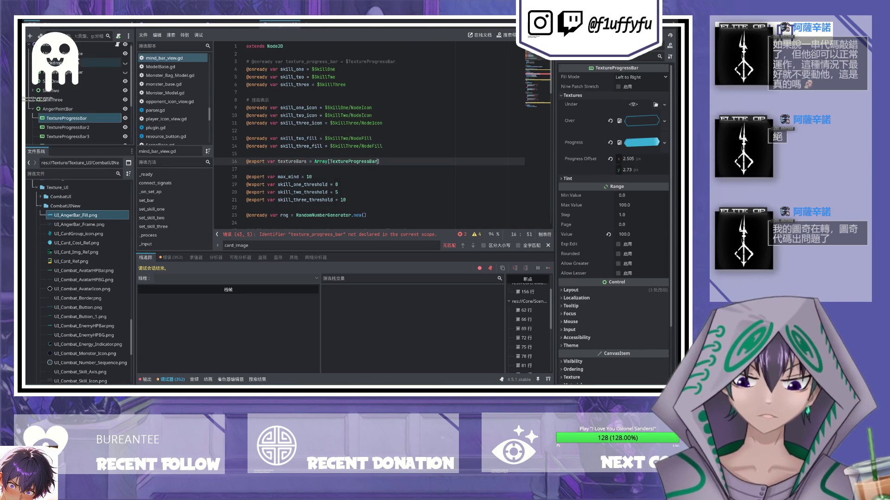
pyautogui.click(93, 45)
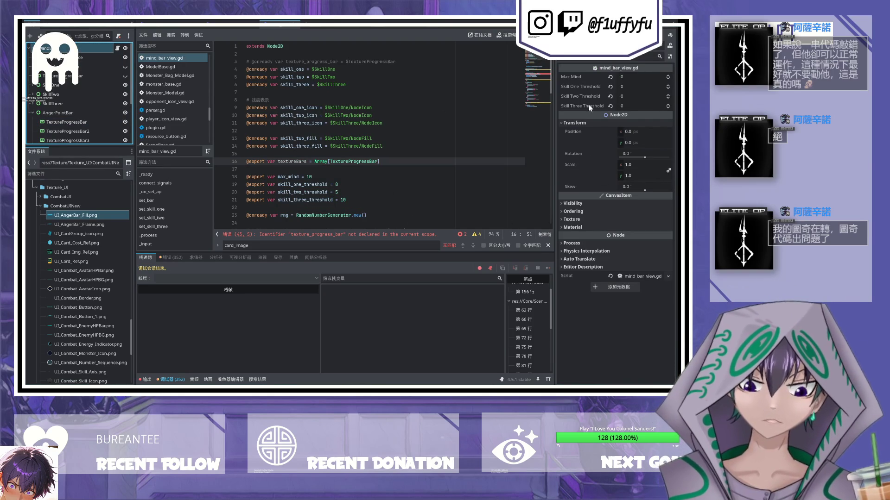
pyautogui.click(389, 164)
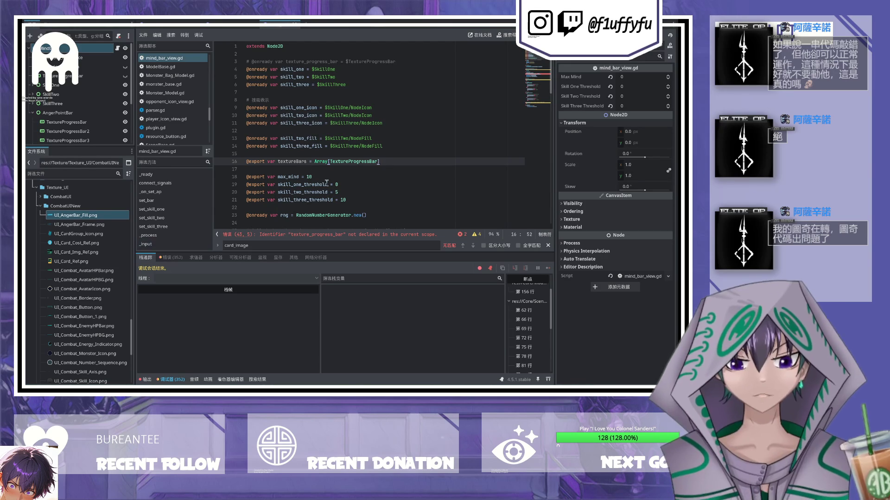
pyautogui.doubleClick(292, 162)
pyautogui.scroll(-5, 318, 174)
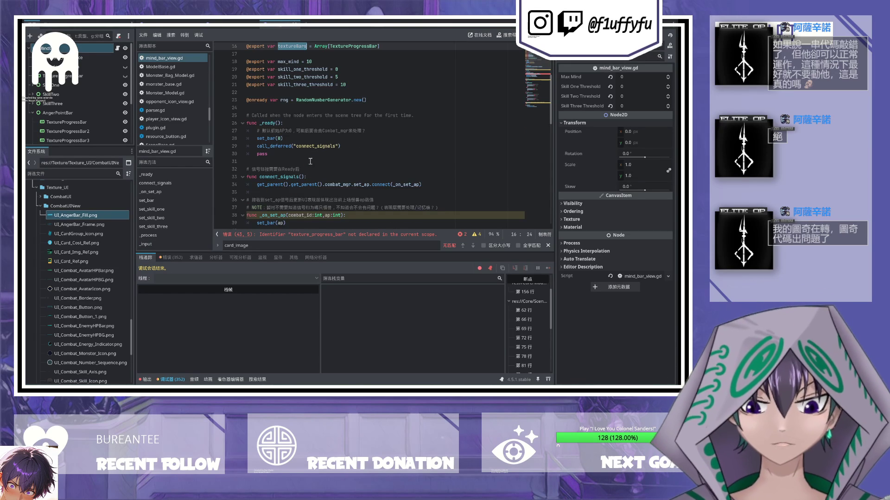
pyautogui.scroll(3, 278, 115)
pyautogui.click(266, 115)
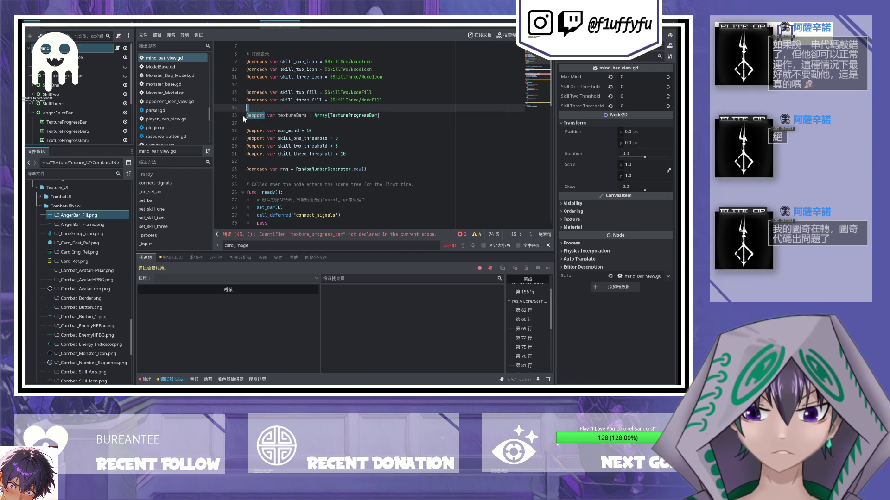
pyautogui.press('Down')
pyautogui.moveTo(268, 115); pyautogui.dragTo(246, 116)
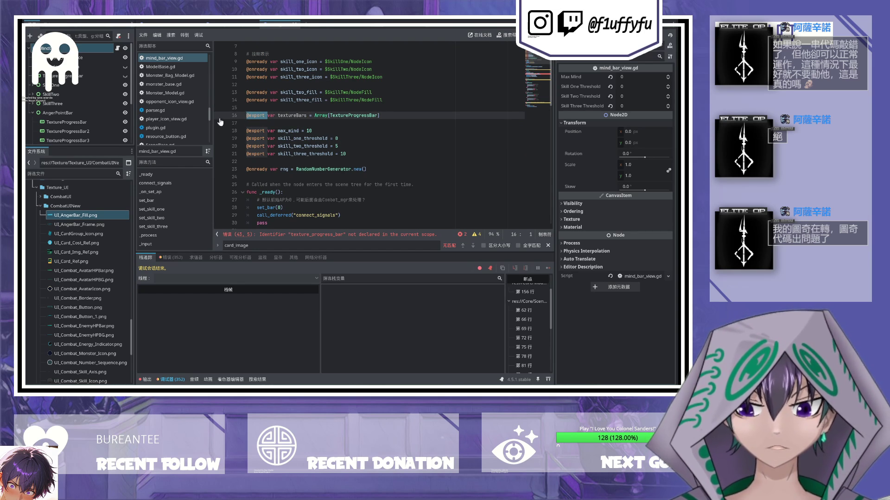
pyautogui.scroll(-3, 112, 102)
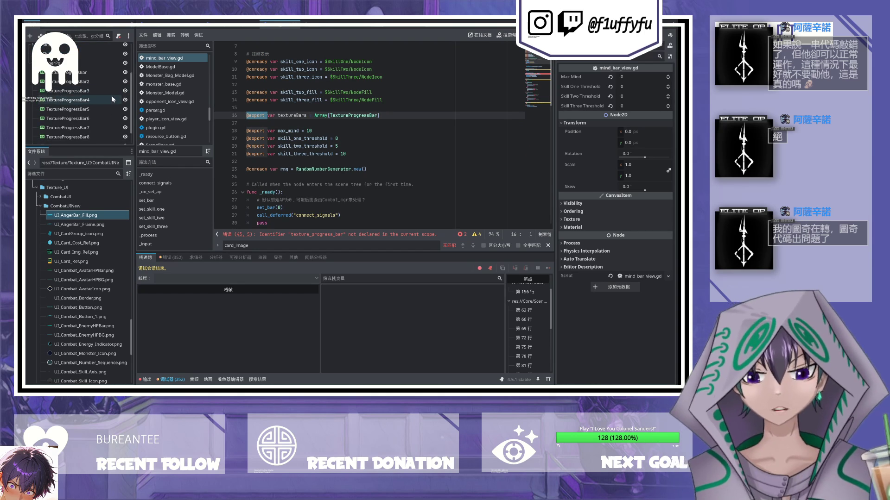
pyautogui.click(411, 117)
pyautogui.press('Return')
pyautogui.write('@export va')
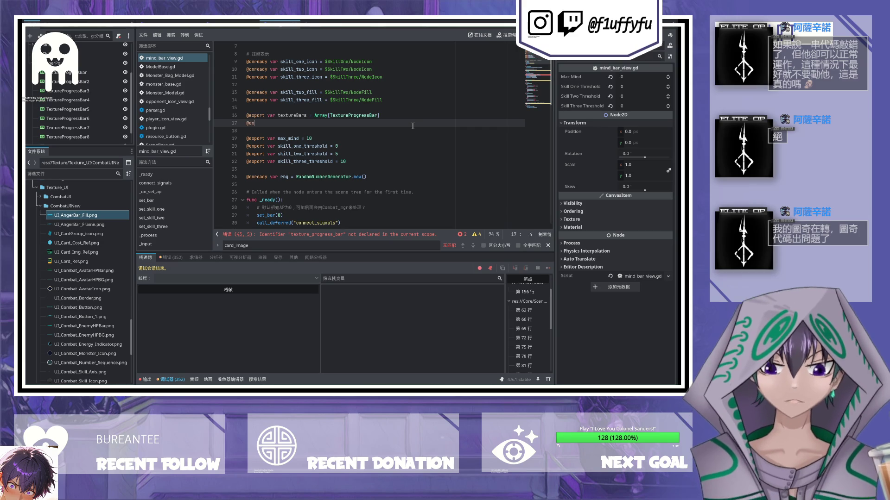
pyautogui.write('r textureB = ')
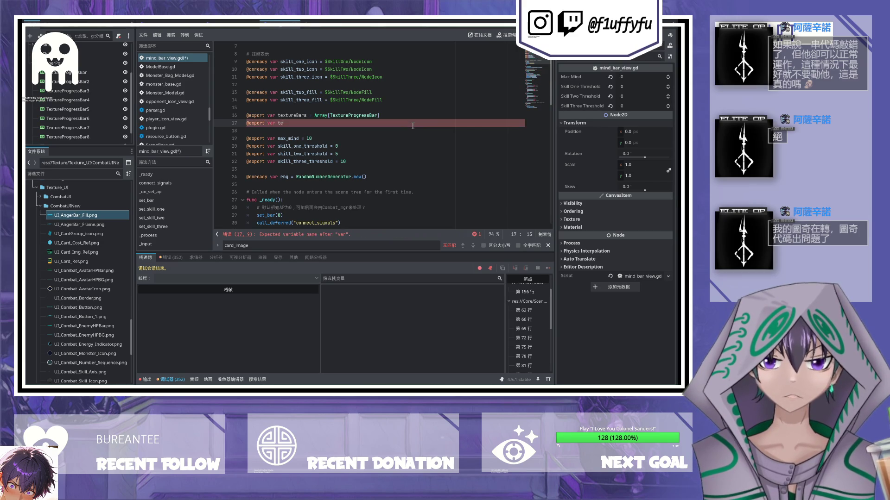
pyautogui.write('TexturePro')
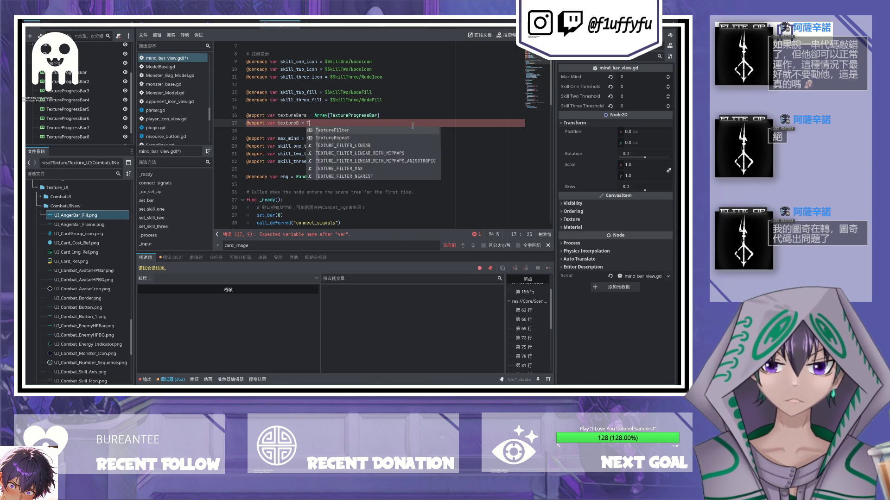
pyautogui.press('Return')
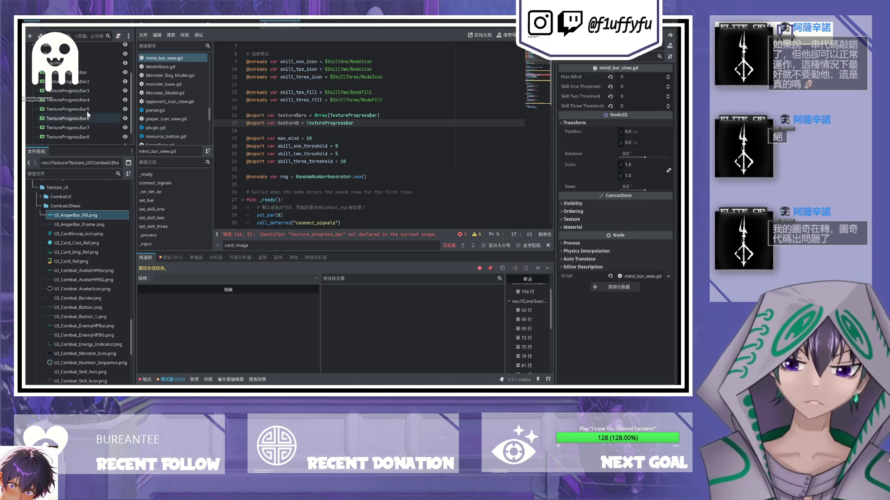
pyautogui.scroll(3, 78, 92)
pyautogui.click(70, 47)
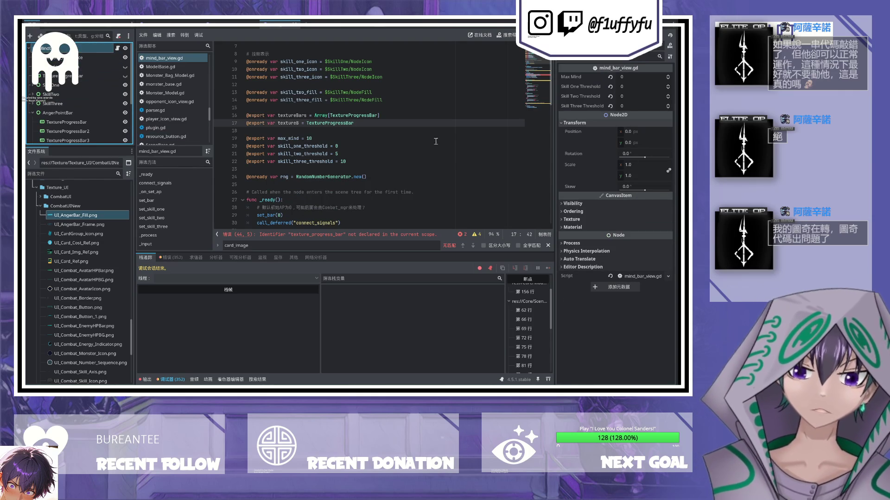
pyautogui.scroll(2, 281, 144)
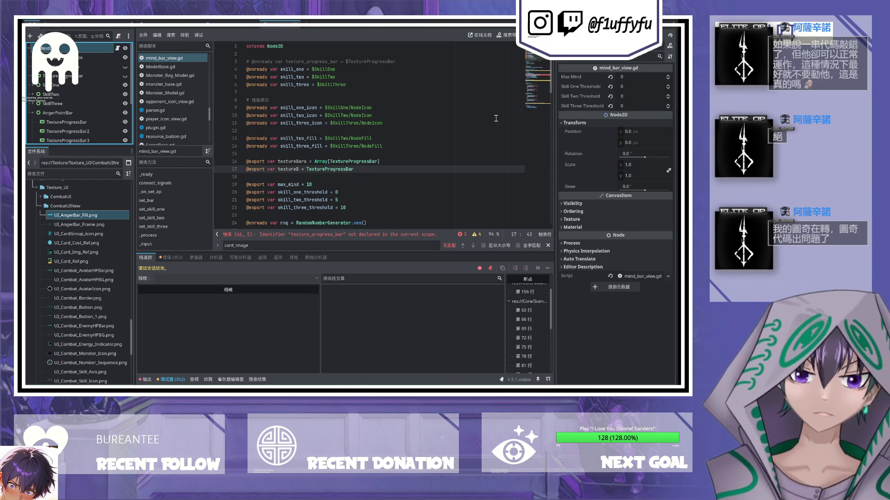
# Step: Revert Max Mind and the skill threshold properties to defaults and collapse Transform
pyautogui.click(610, 77)
pyautogui.click(610, 87)
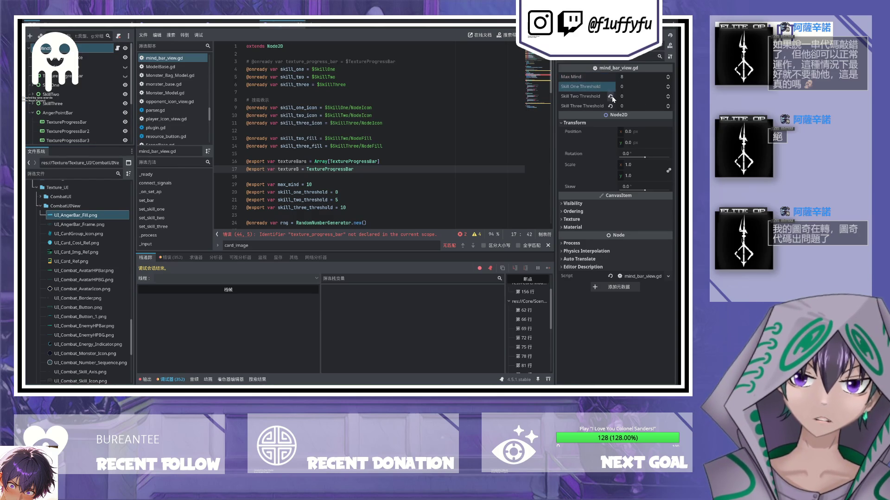
pyautogui.click(611, 96)
pyautogui.click(610, 106)
pyautogui.click(570, 123)
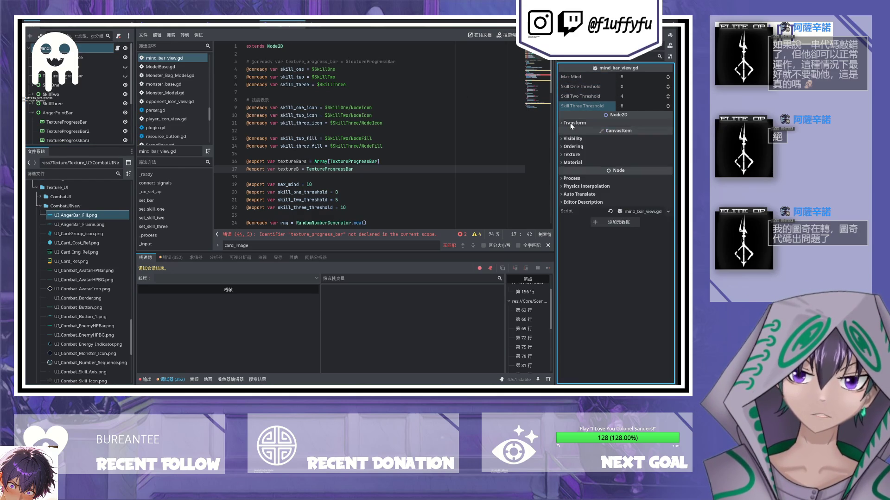
# Step: Detach the script from the root node, undo that, and inspect the mind_bar_view.gd resource
pyautogui.click(611, 211)
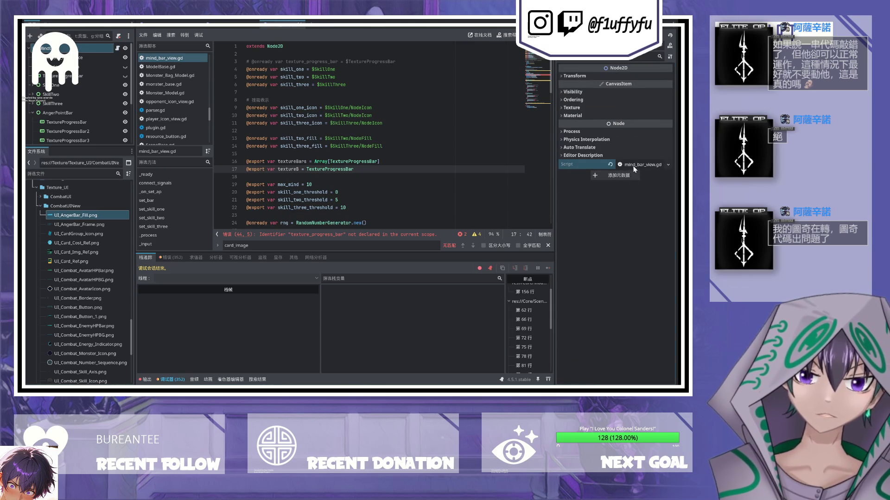
pyautogui.hotkey('ctrl', 'z')
pyautogui.click(653, 230)
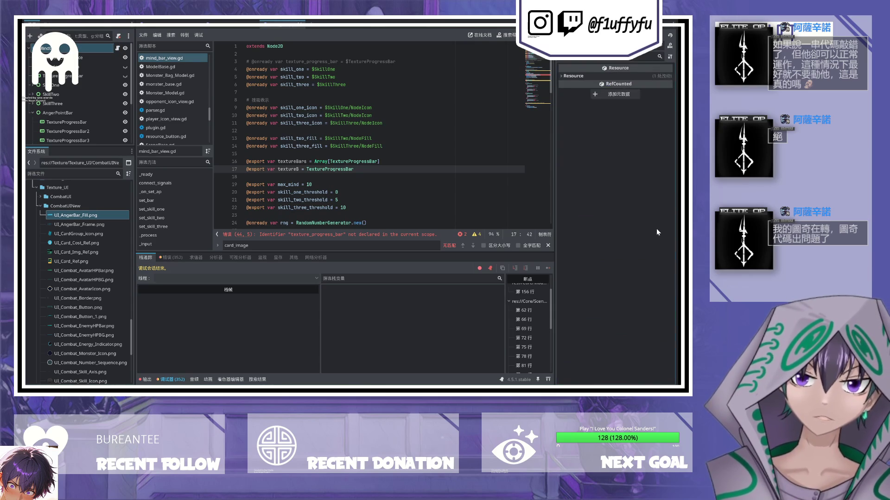
pyautogui.click(115, 49)
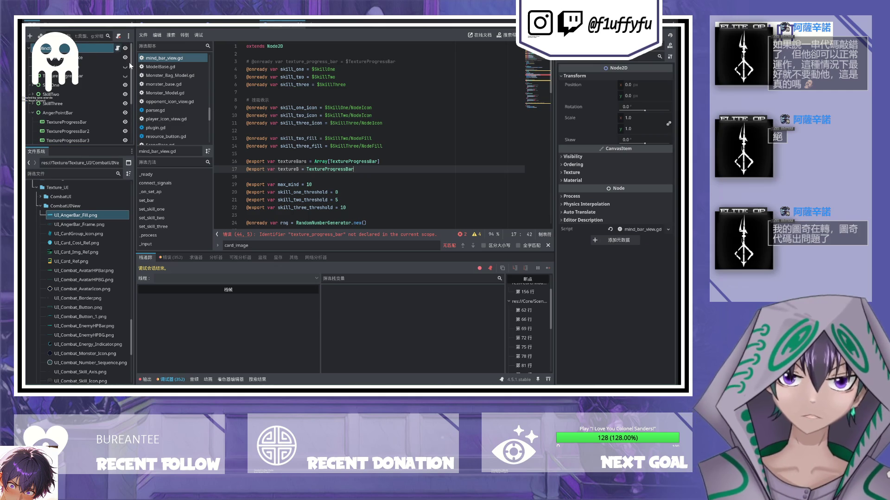
pyautogui.click(667, 230)
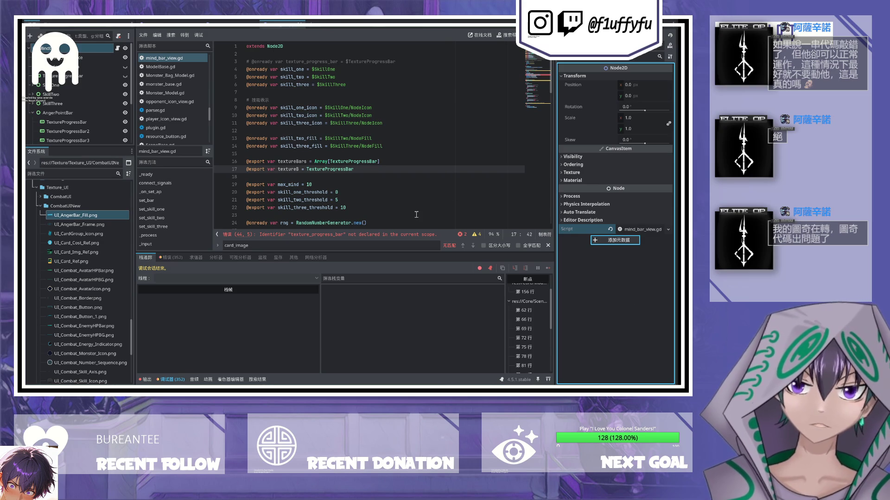
# Step: Filter the inspector by a pasted property name, clear the filter, and view the script's resource details
pyautogui.click(594, 56)
pyautogui.hotkey('ctrl', 'v')
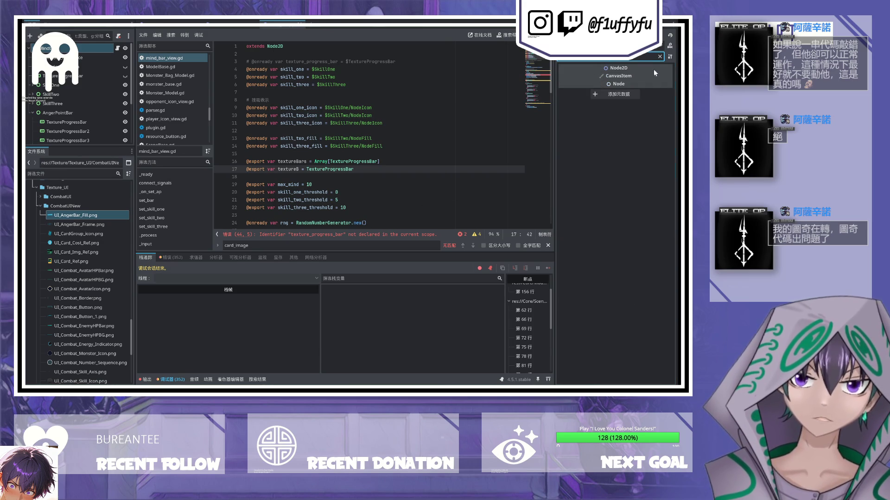
pyautogui.click(100, 57)
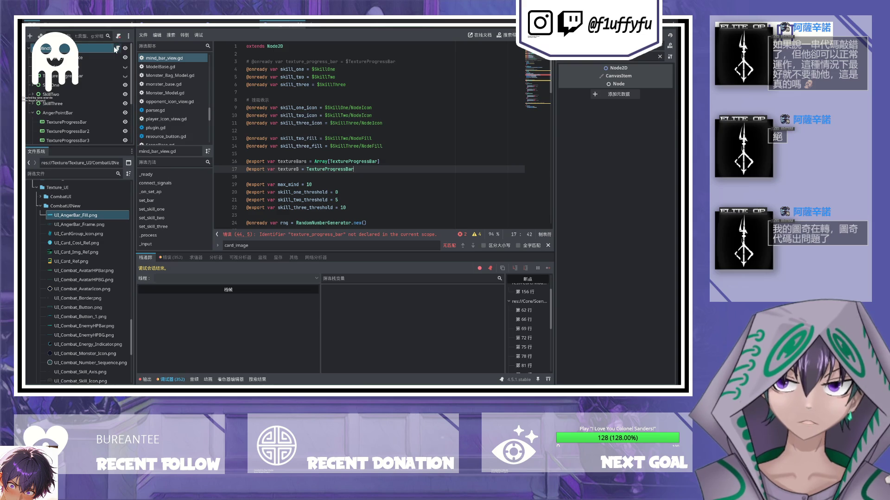
pyautogui.click(659, 56)
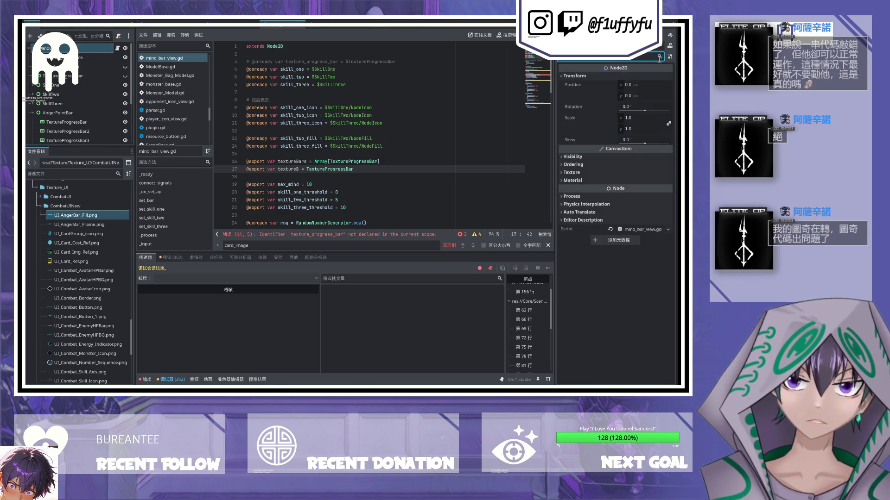
pyautogui.press('Tab')
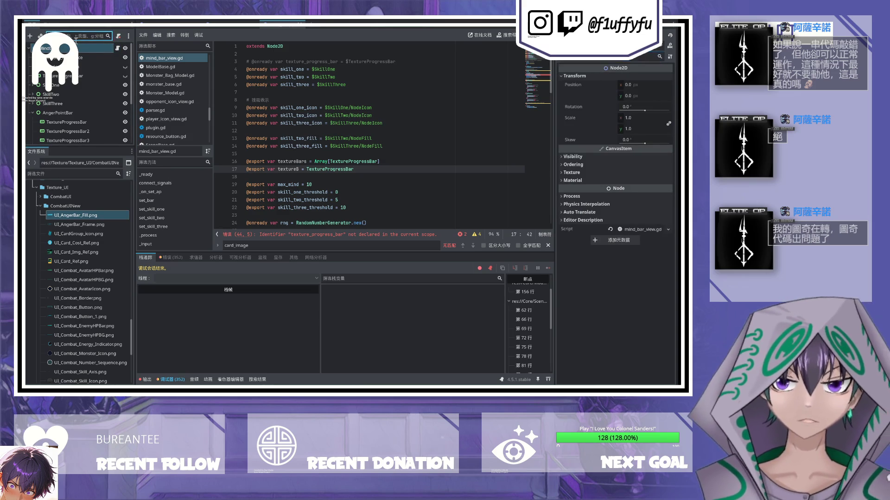
pyautogui.click(578, 231)
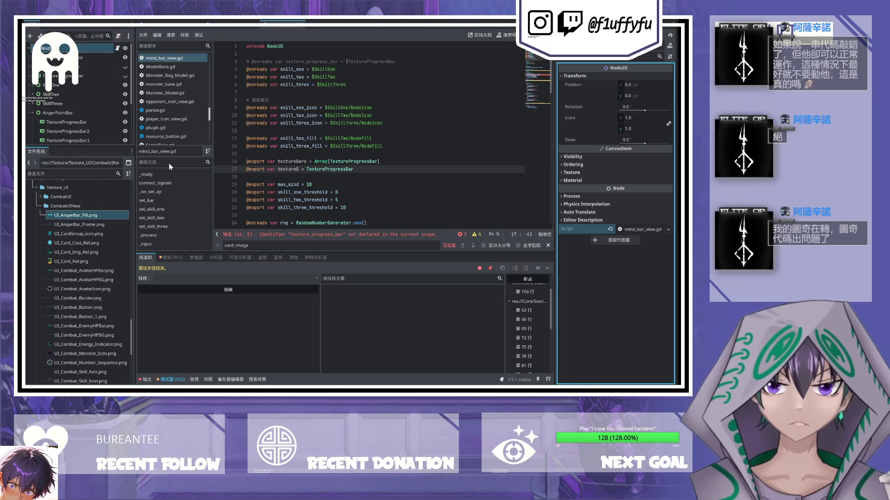
pyautogui.click(644, 229)
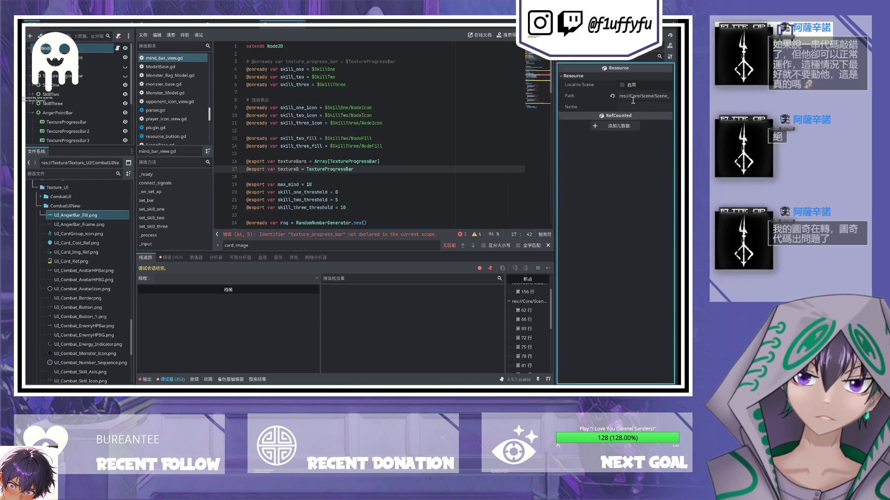
# Step: Check the script path, then expand the Mind_Bar folder and select mind_bar_view.gd in FileSystem
pyautogui.click(639, 99)
pyautogui.doubleClick(647, 96)
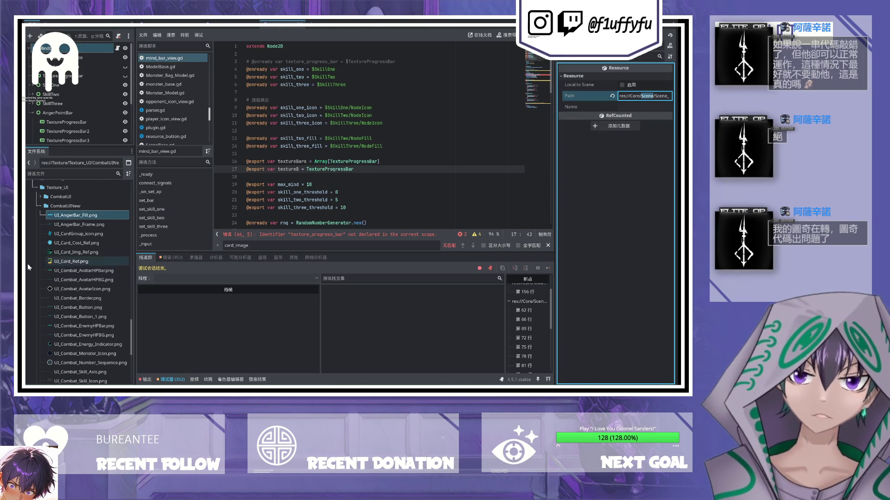
pyautogui.scroll(15, 105, 252)
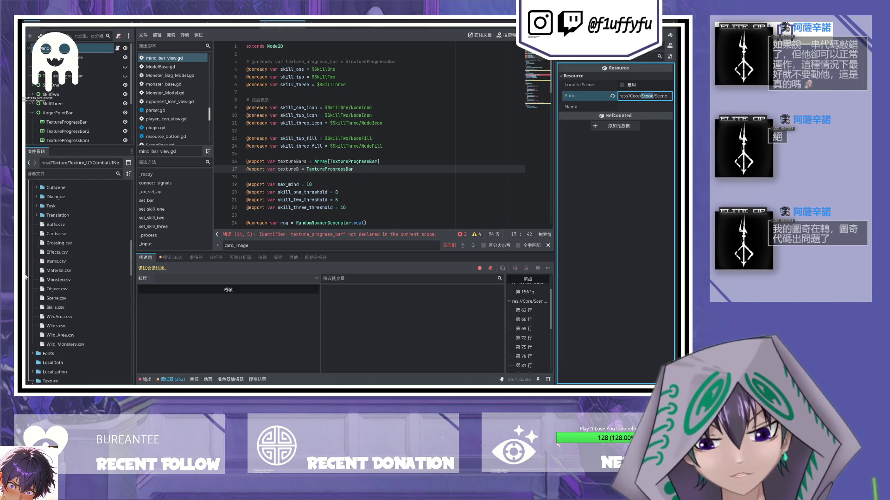
pyautogui.scroll(10, 68, 286)
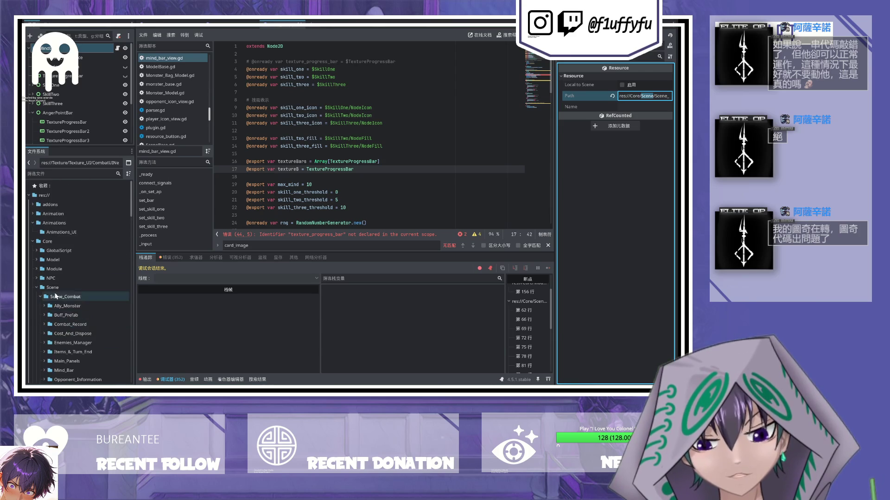
pyautogui.scroll(-6, 70, 299)
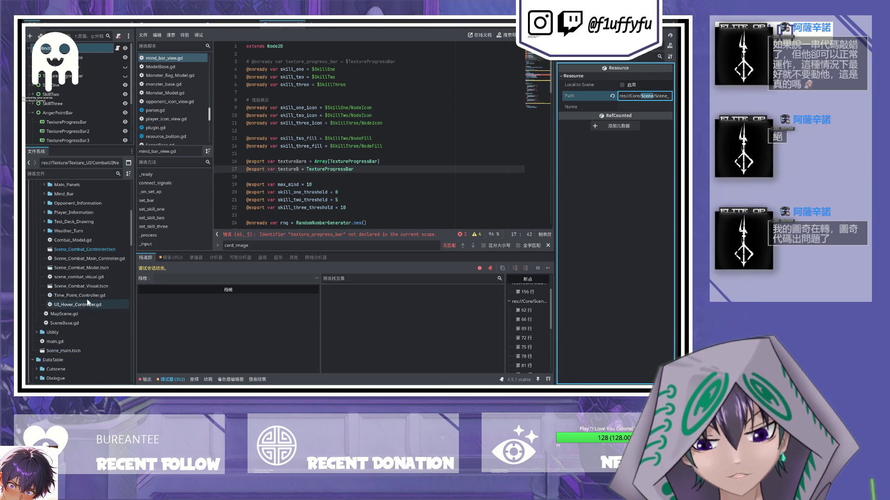
pyautogui.scroll(3, 78, 255)
pyautogui.click(44, 245)
pyautogui.click(78, 261)
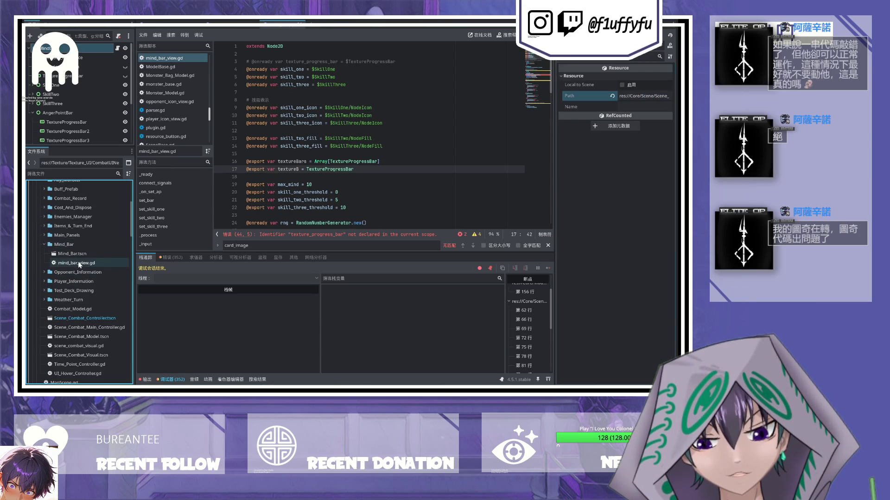
pyautogui.click(79, 263)
pyautogui.click(107, 47)
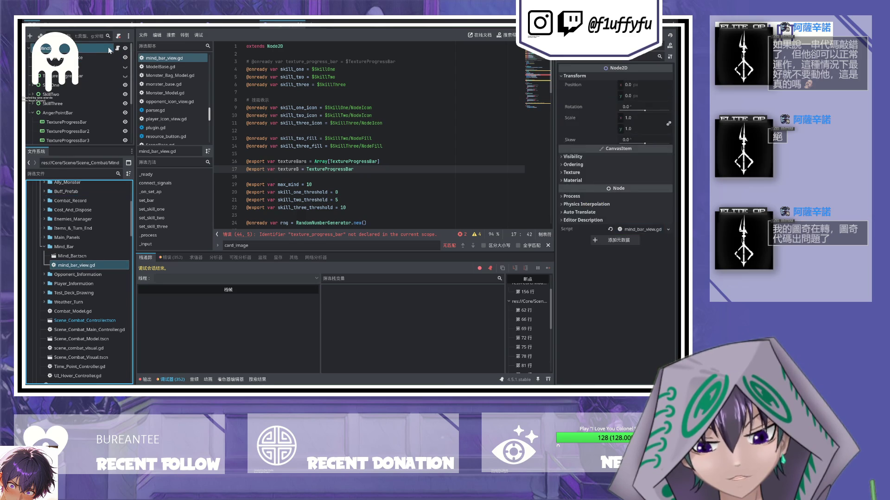
# Step: Return to the root node's properties and jump to the texture_progress_bar error on line 44
pyautogui.click(600, 252)
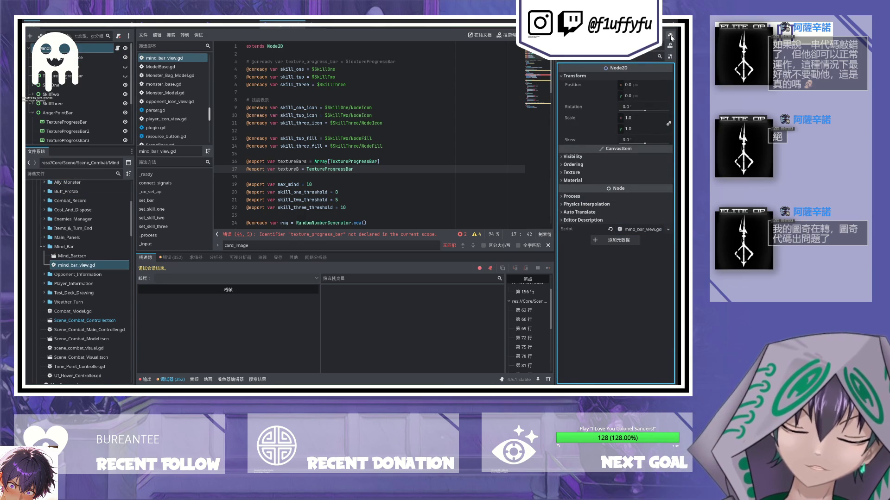
pyautogui.click(641, 56)
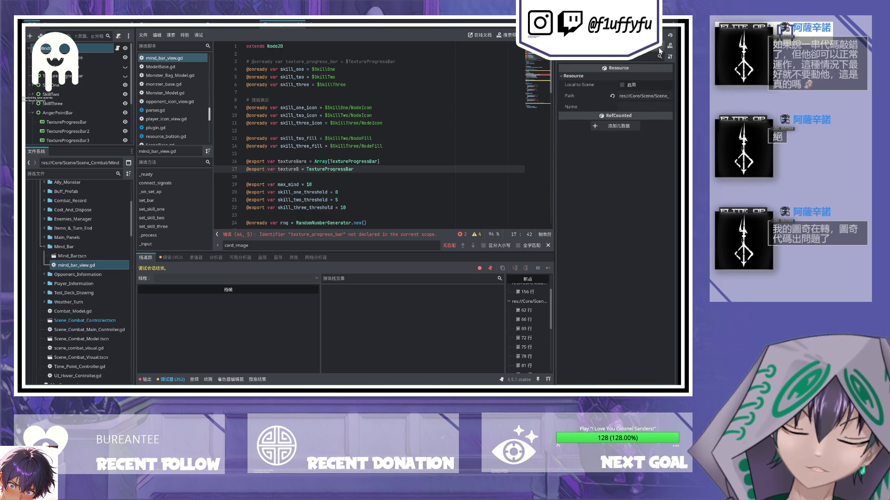
pyautogui.click(93, 48)
pyautogui.click(329, 125)
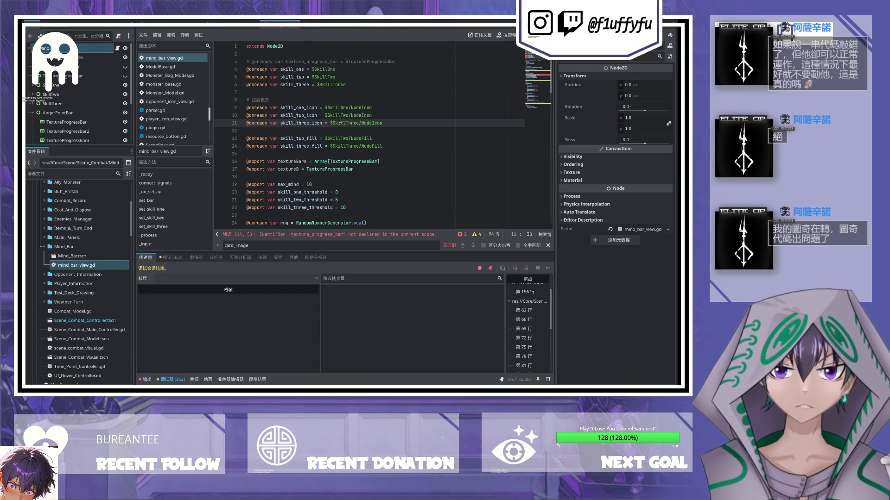
pyautogui.click(385, 234)
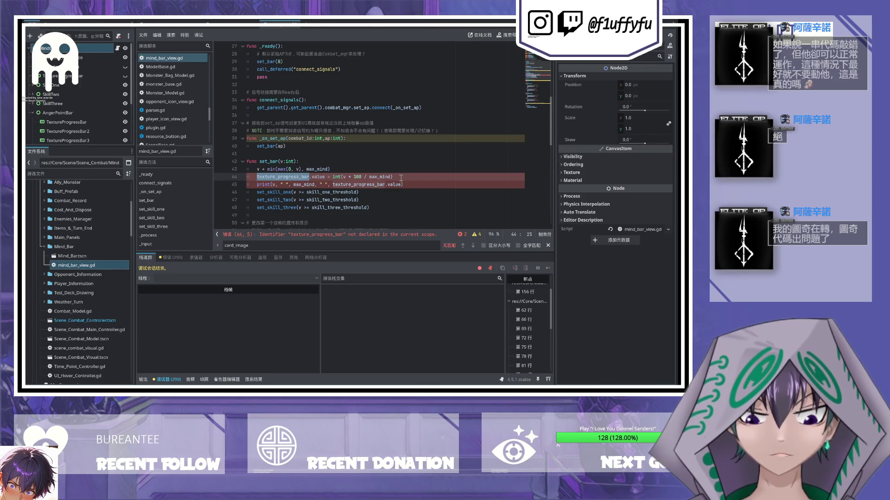
# Step: Replace line 44 with a 'for bar in textureBars:' loop header and open the loop body
pyautogui.scroll(-10, 393, 185)
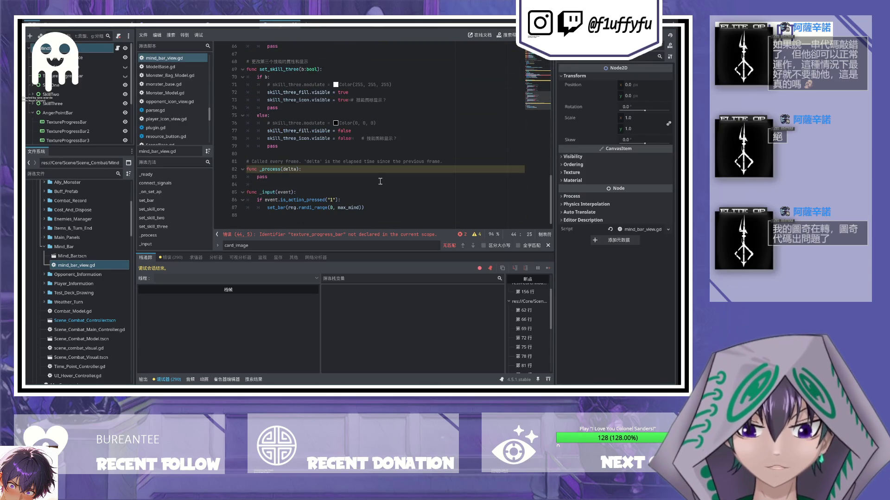
pyautogui.scroll(10, 373, 178)
pyautogui.scroll(2, 373, 178)
pyautogui.click(416, 153)
pyautogui.moveTo(392, 153); pyautogui.dragTo(257, 154)
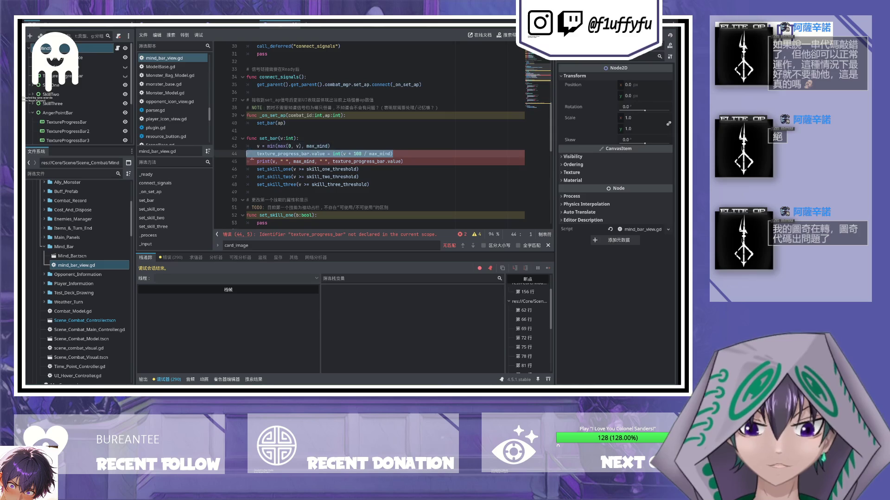
pyautogui.scroll(1, 412, 199)
pyautogui.scroll(7, 412, 199)
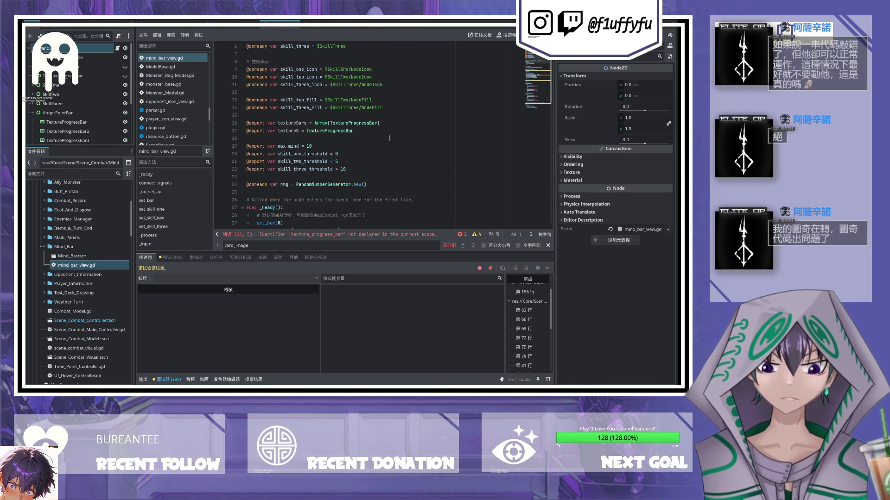
pyautogui.scroll(-5, 389, 139)
pyautogui.write('佛如')
pyautogui.scroll(1, 388, 146)
pyautogui.scroll(3, 388, 146)
pyautogui.write('bar i')
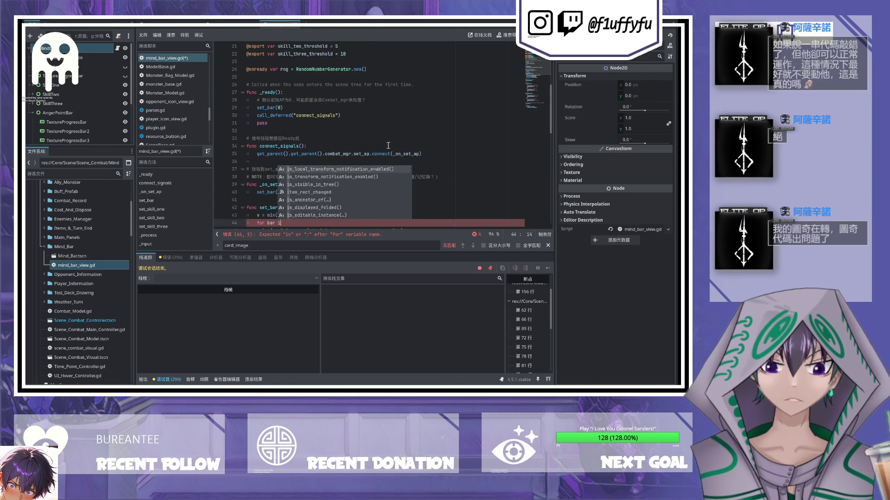
pyautogui.scroll(3, 388, 146)
pyautogui.write('in textureBars:')
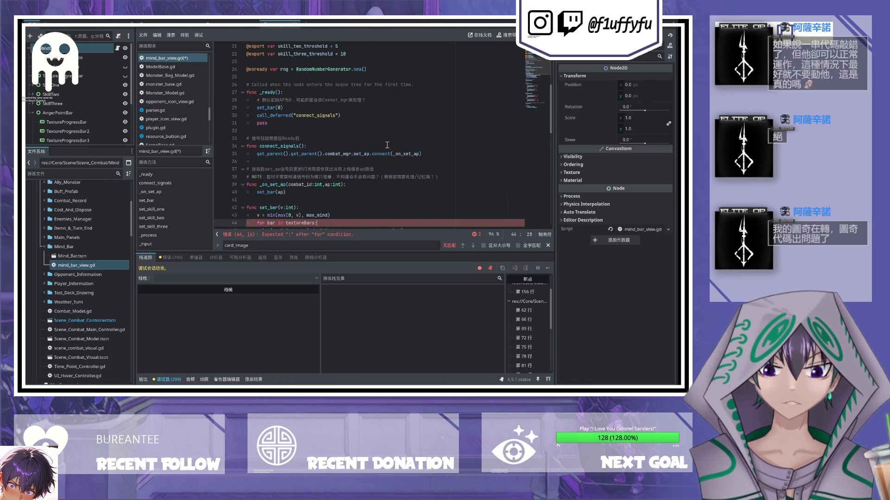
pyautogui.press('Return')
pyautogui.scroll(-3, 325, 162)
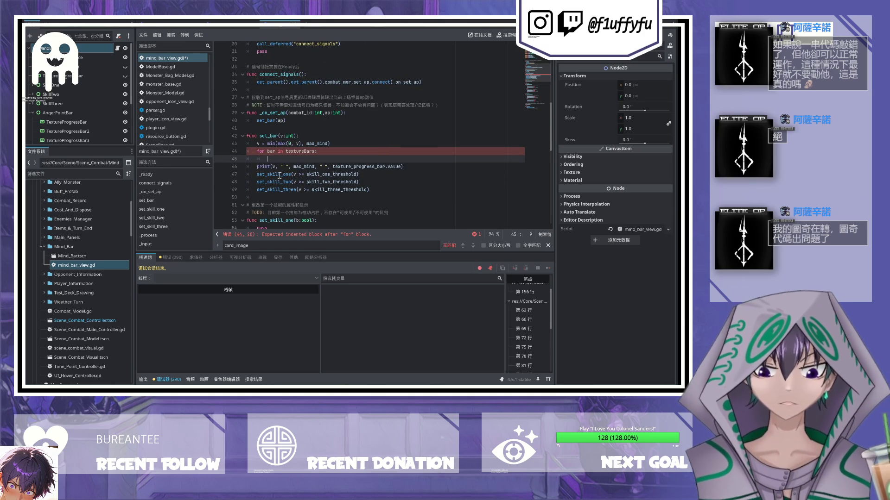
# Step: Rewrite the loop header as 'for int i in range(v):'
pyautogui.keyDown('shift'); pyautogui.click(257, 152); pyautogui.keyUp('shift')
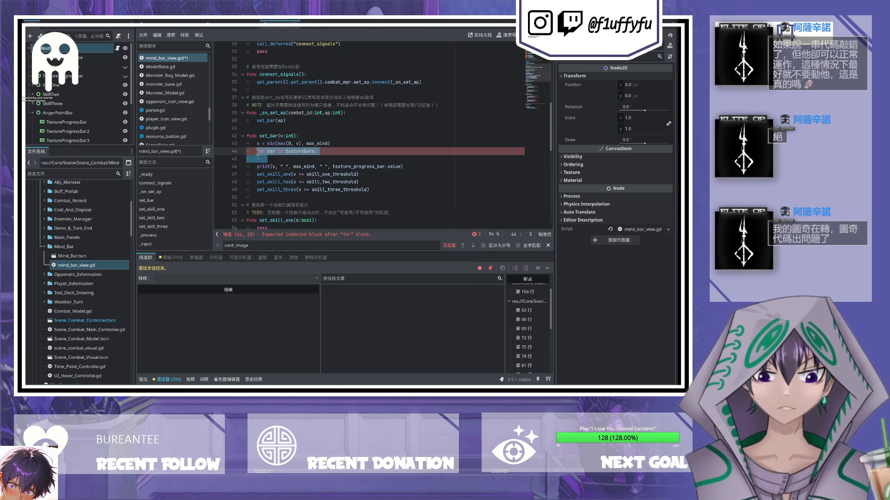
pyautogui.write('佛如')
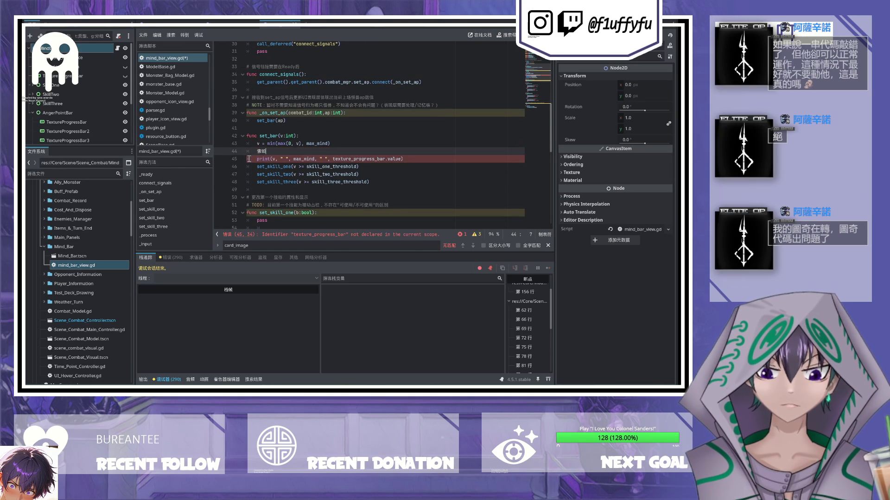
pyautogui.press('BackSpace')
pyautogui.press('BackSpace')
pyautogui.write('for int')
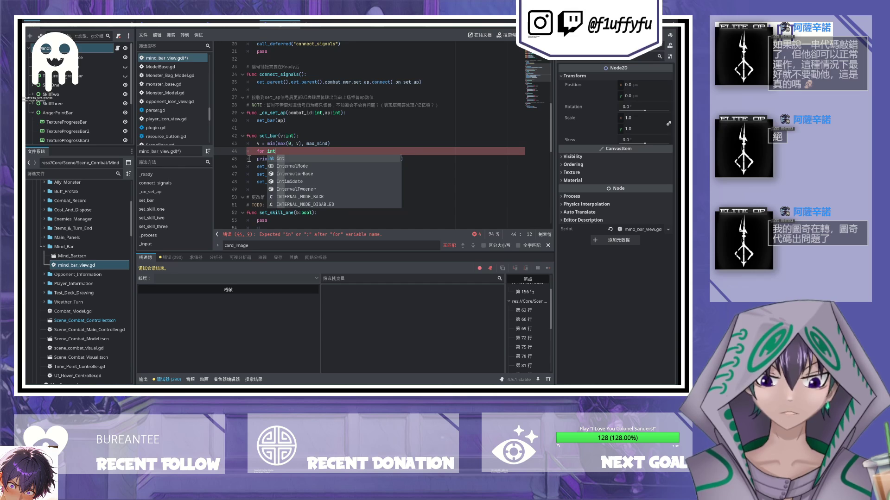
pyautogui.write(' i in range(')
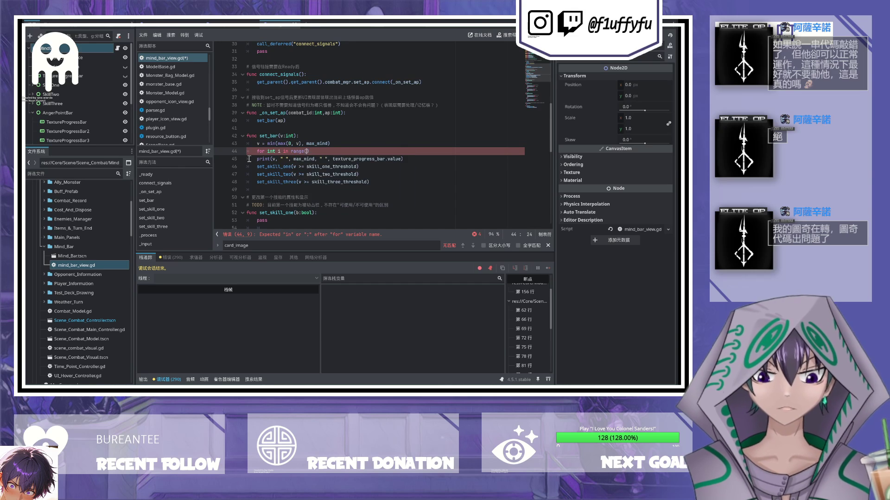
pyautogui.write('v):')
pyautogui.press('Return')
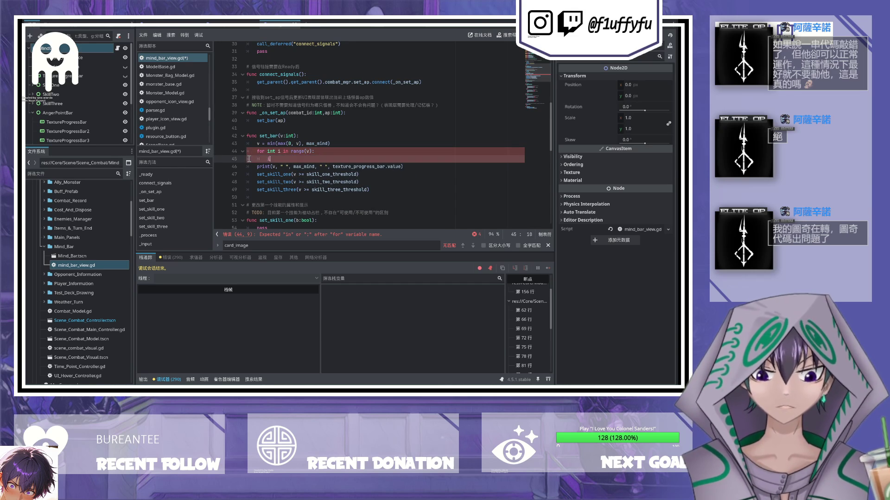
# Step: Add 'var bar = textureBars[i]' in the loop body and begin another line
pyautogui.scroll(1, 246, 163)
pyautogui.scroll(2, 246, 161)
pyautogui.write('var ')
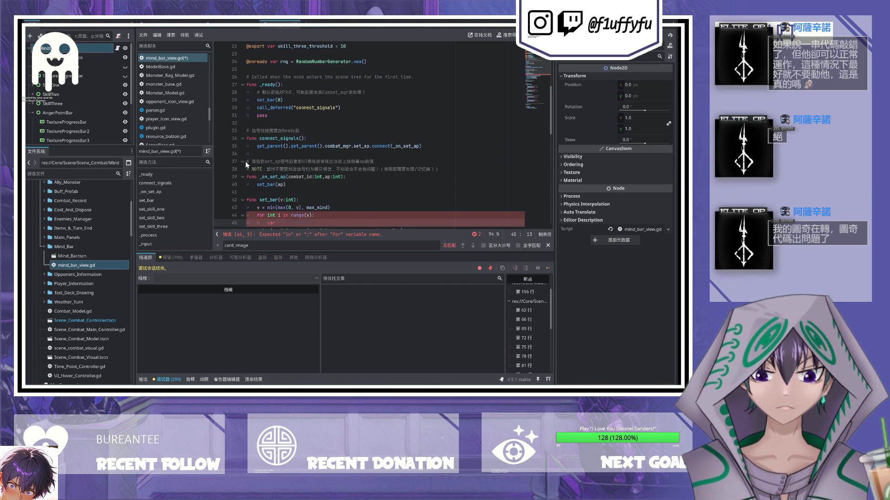
pyautogui.write('bar = ')
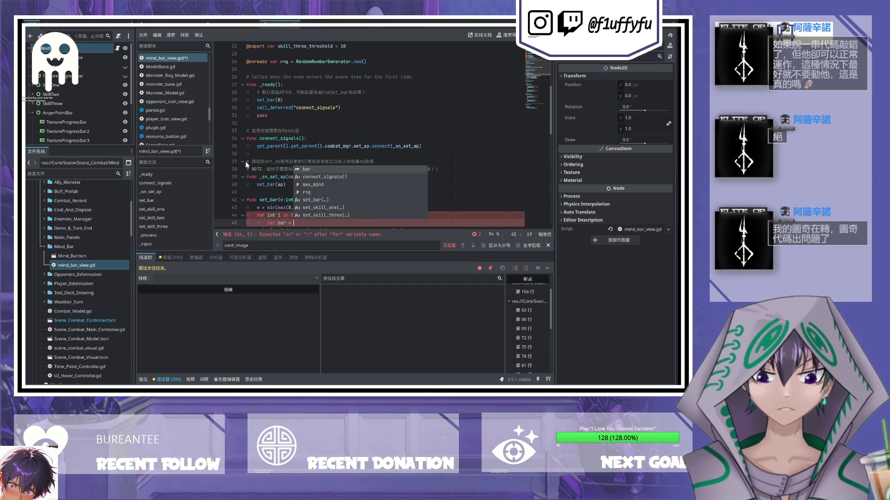
pyautogui.write('textureBars')
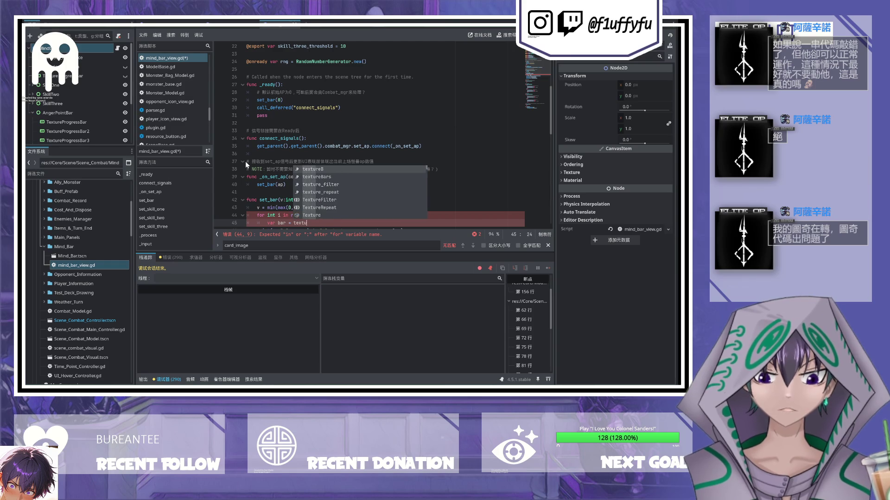
pyautogui.write('[i')
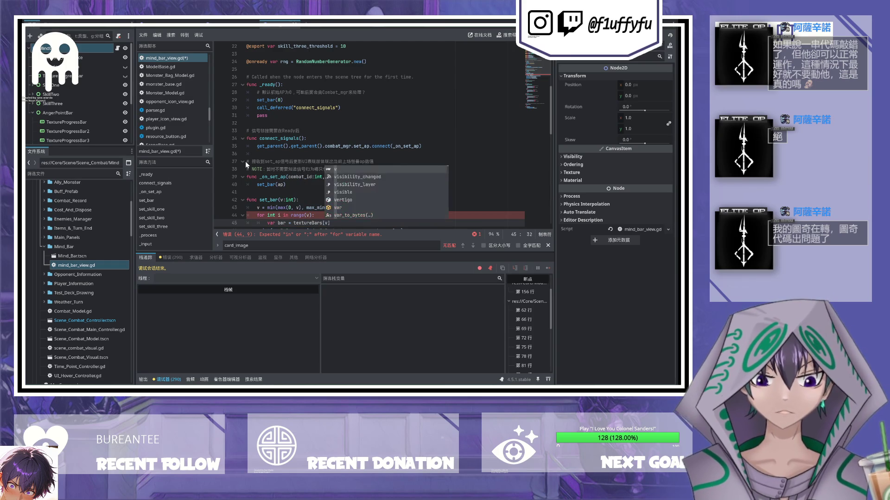
pyautogui.write(']')
pyautogui.press('Return')
pyautogui.write('b.')
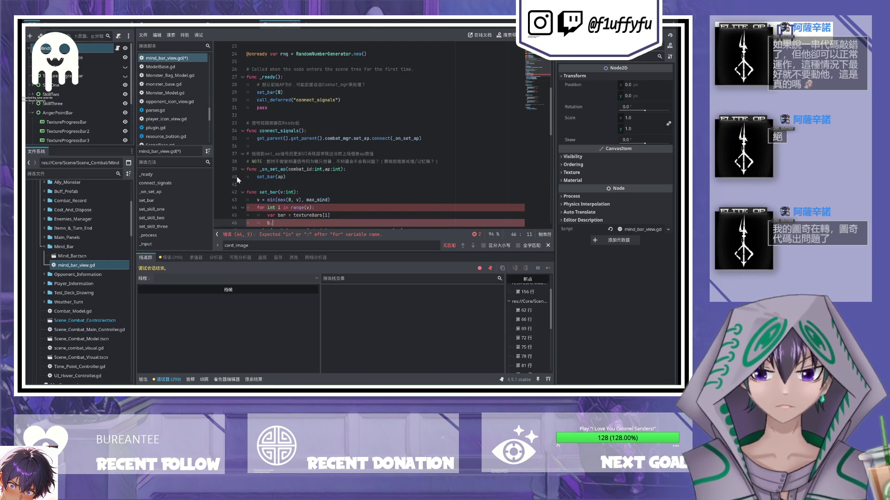
pyautogui.write('va')
pyautogui.press('BackSpace')
pyautogui.press('BackSpace')
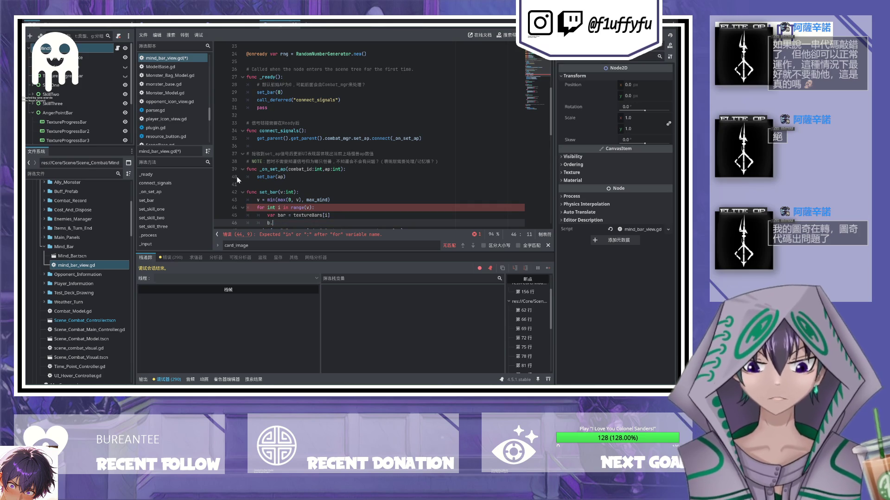
pyautogui.scroll(-3, 237, 179)
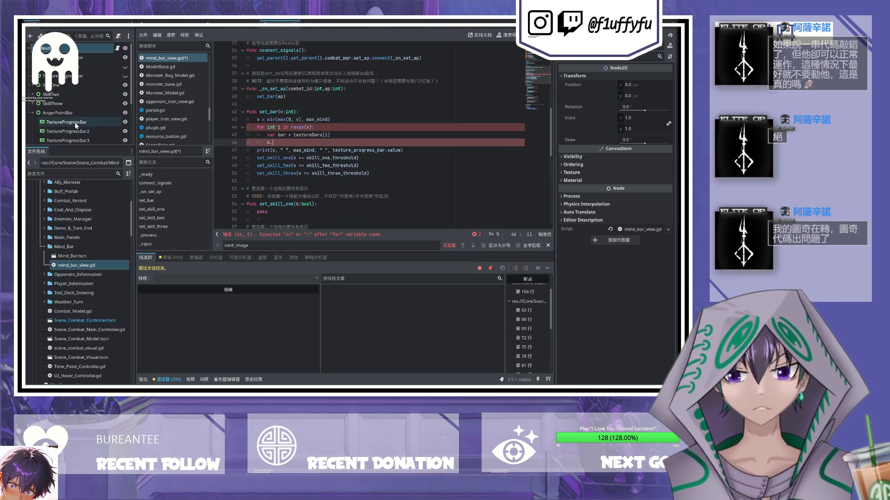
# Step: Type bar as ':TextureProgressBar' and set 'bar.value = 1' in the loop, then save
pyautogui.click(73, 122)
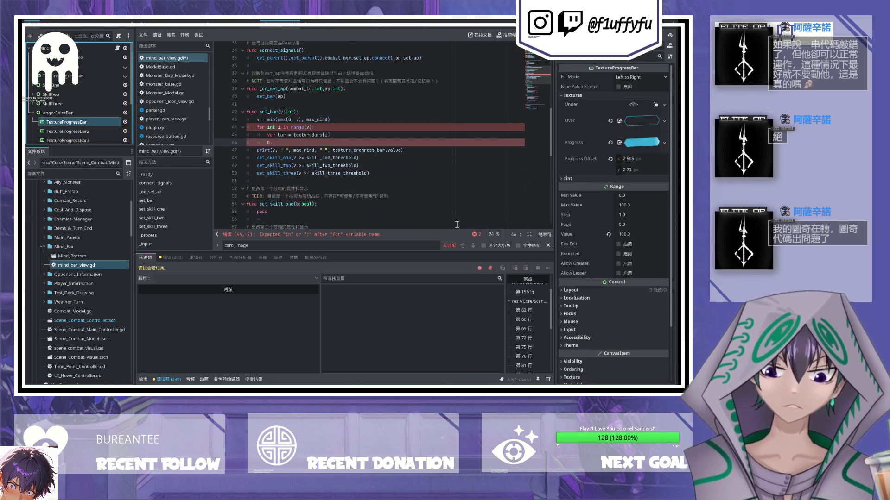
pyautogui.write('value')
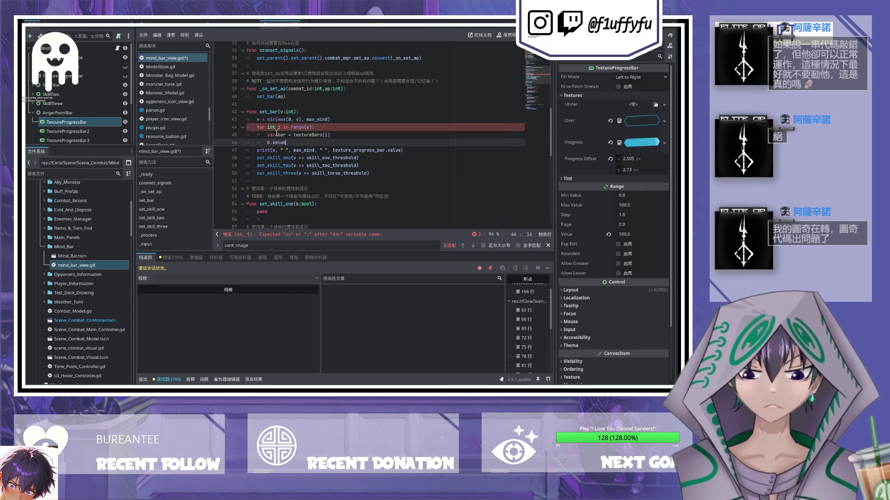
pyautogui.click(288, 136)
pyautogui.write(':Texture')
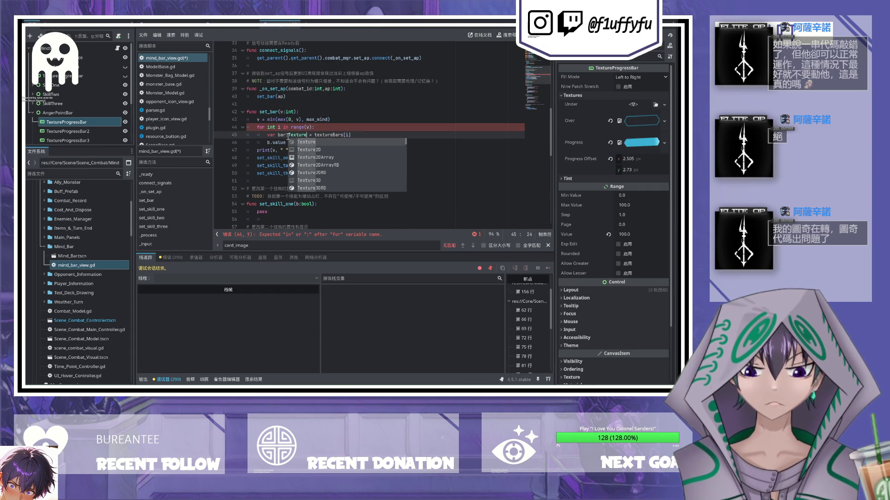
pyautogui.write('ProgressBar')
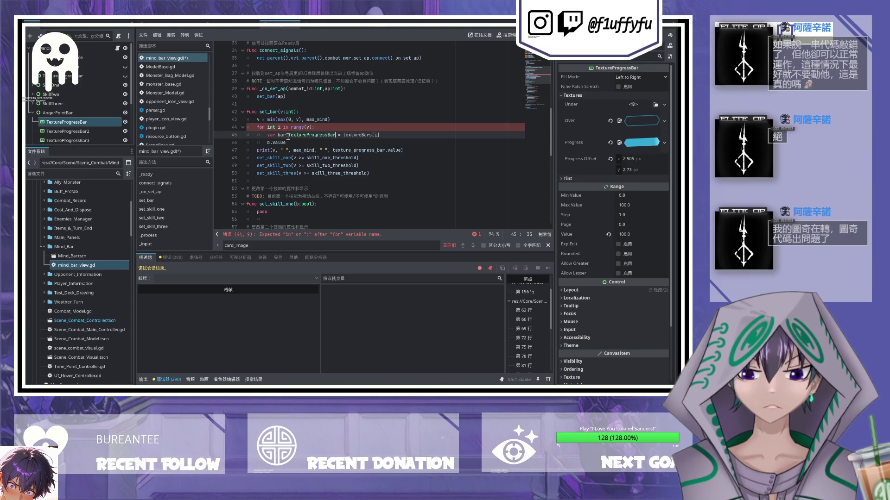
pyautogui.click(296, 142)
pyautogui.press('BackSpace')
pyautogui.press('BackSpace')
pyautogui.press('BackSpace')
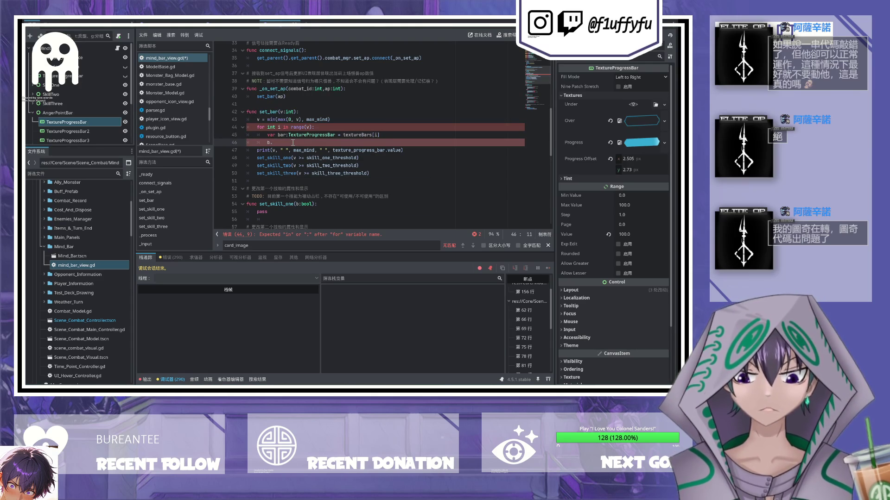
pyautogui.write('ar')
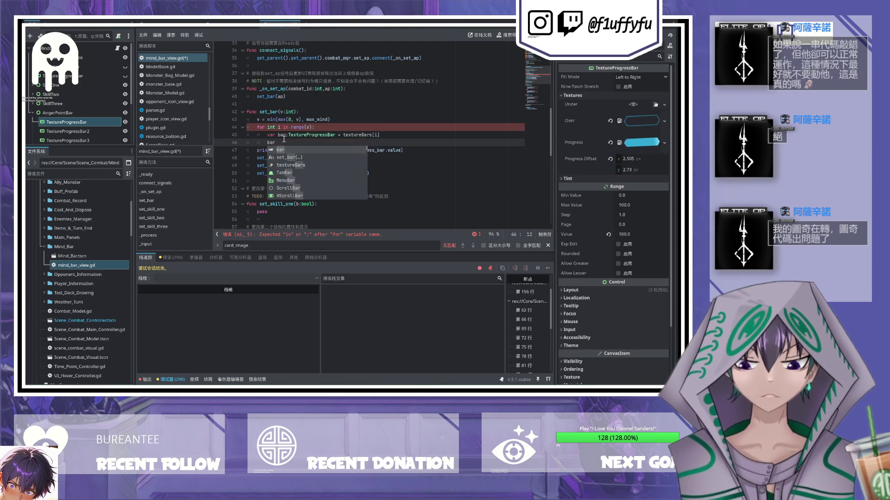
pyautogui.write('.value = ')
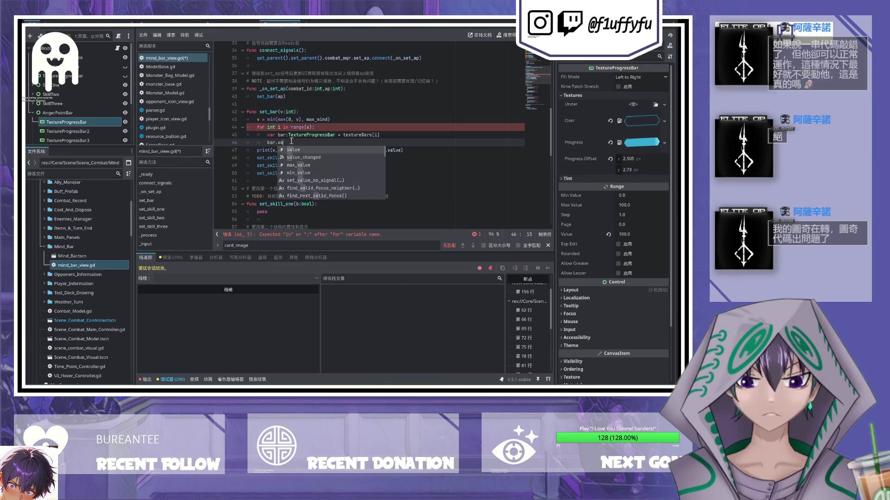
pyautogui.write('1')
pyautogui.hotkey('ctrl', 's')
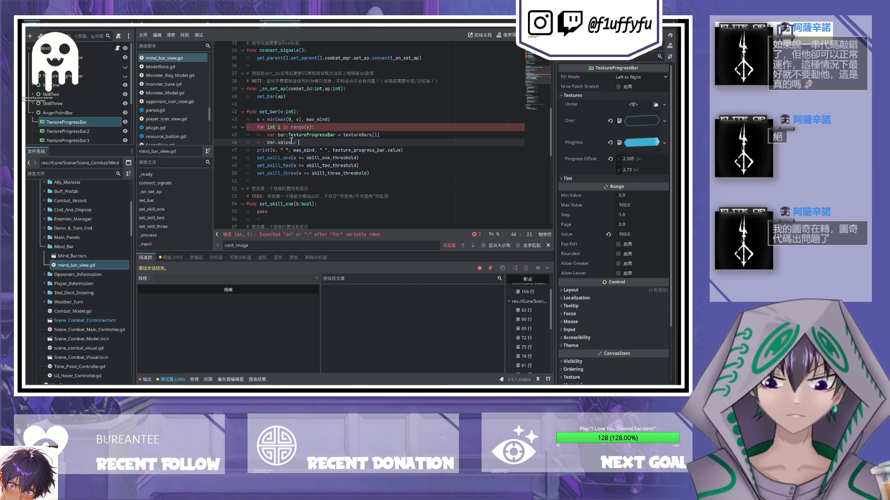
# Step: Try a new Tween() value, then restore 1 with the comment '# Add TWEEN ANIMATION HERE' and save
pyautogui.press('BackSpace')
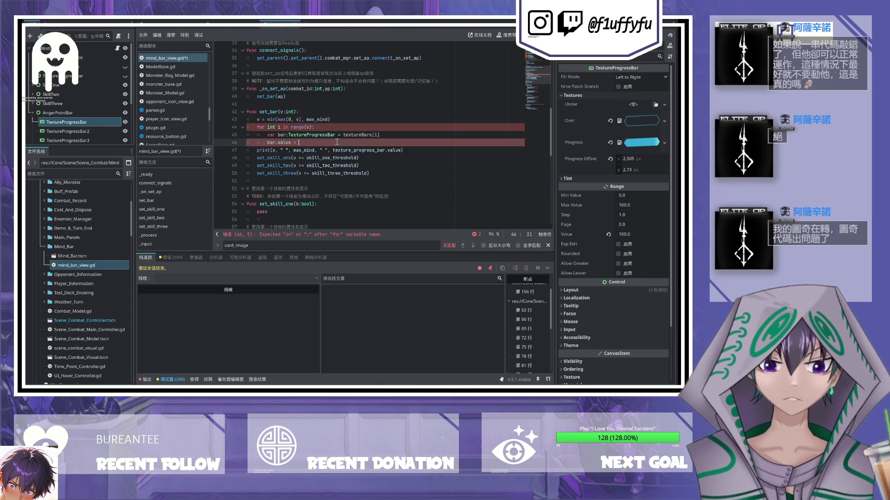
pyautogui.press('BackSpace')
pyautogui.write('new Twe')
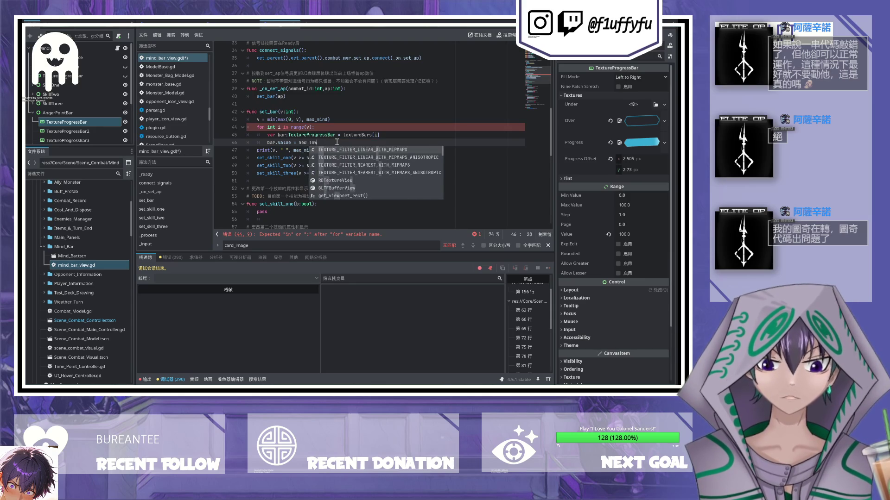
pyautogui.write('en(')
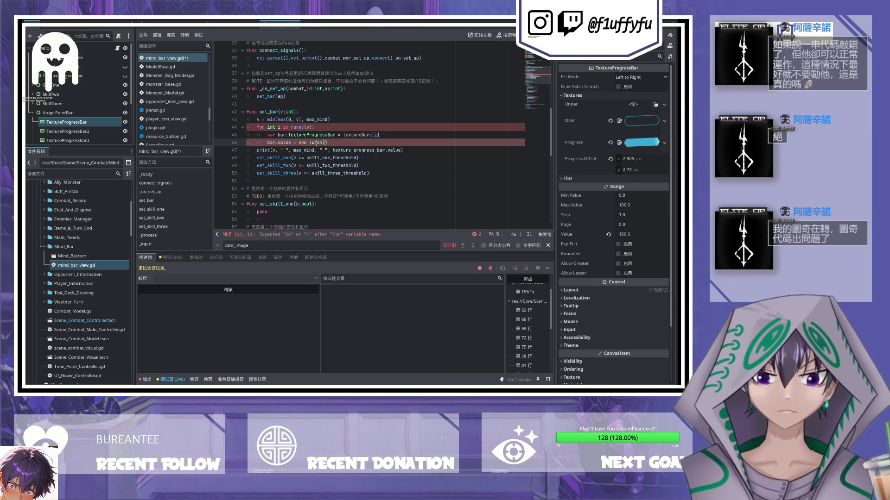
pyautogui.click(331, 143)
pyautogui.press('BackSpace')
pyautogui.press('BackSpace')
pyautogui.press('BackSpace')
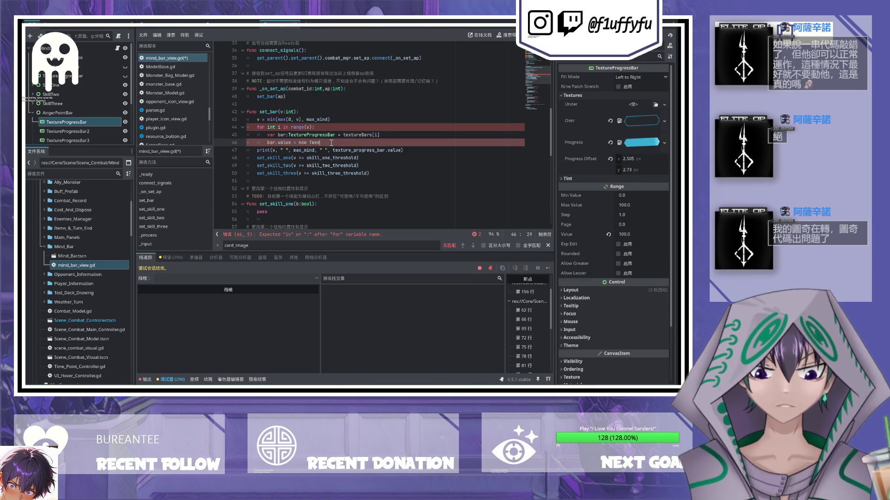
pyautogui.write('1\t# A')
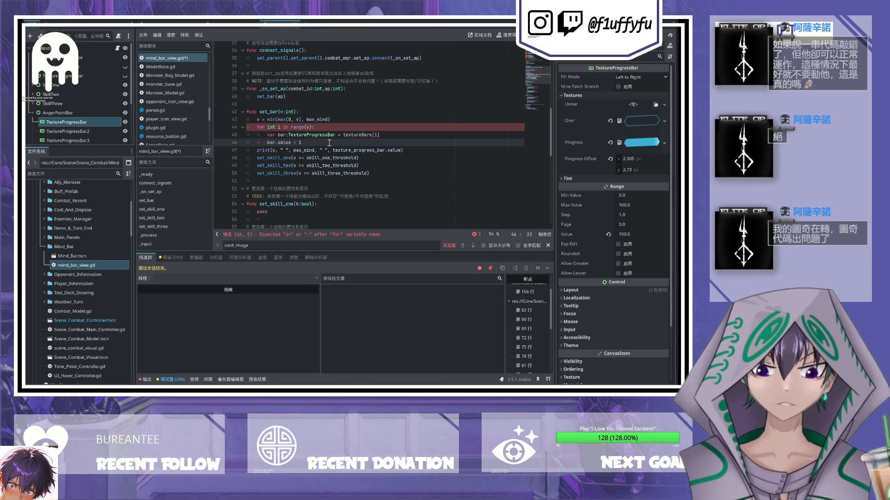
pyautogui.write('dd TWEEN ANI')
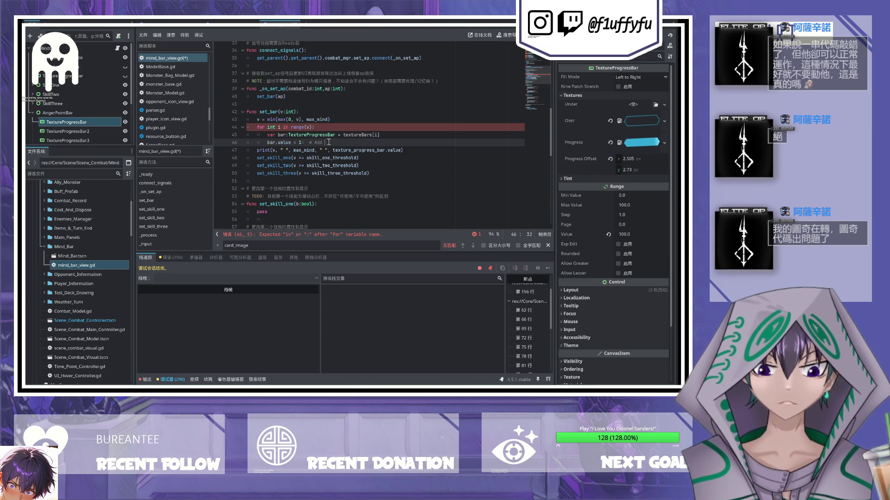
pyautogui.write('MATION HERE')
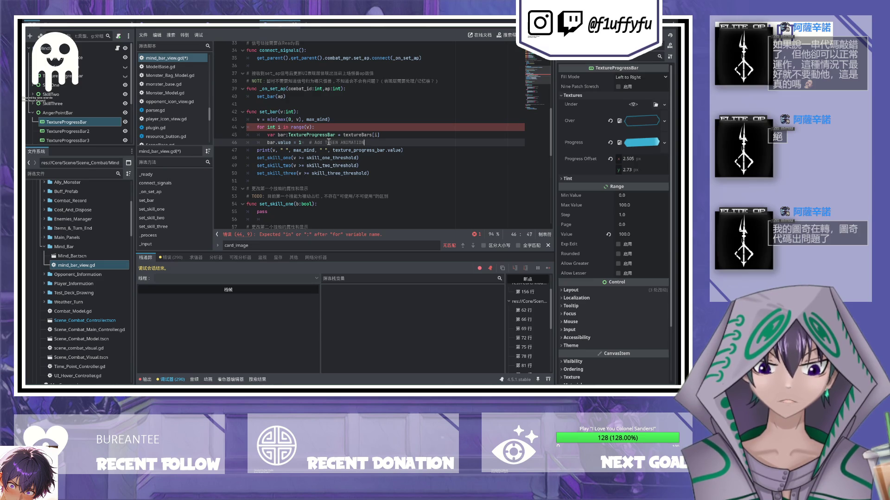
pyautogui.hotkey('ctrl', 's')
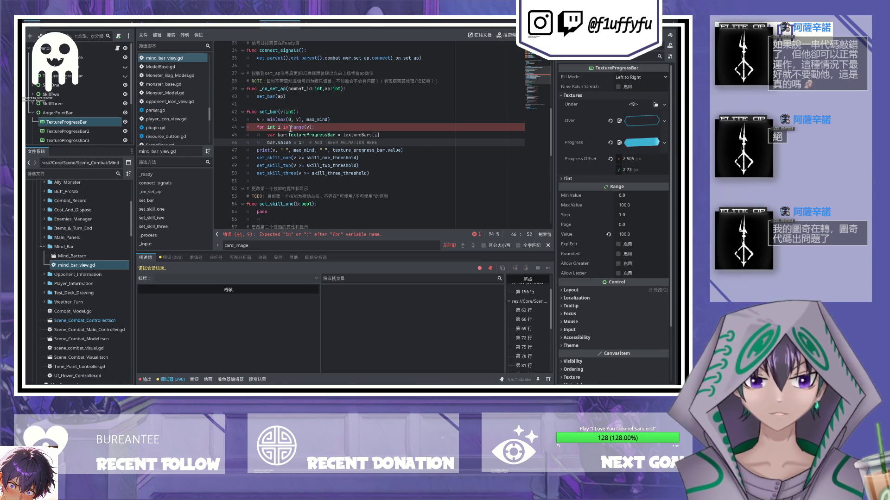
# Step: Correct the loop header to 'for i in range(v):' and save
pyautogui.click(288, 127)
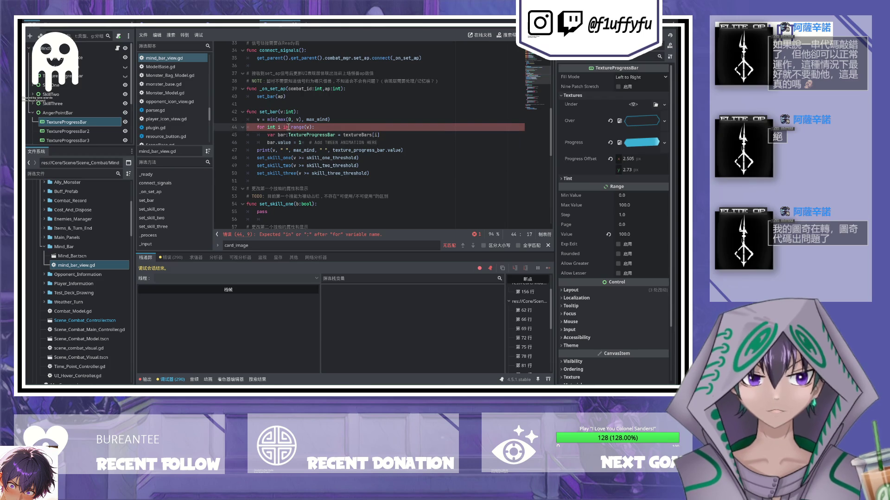
pyautogui.press('BackSpace')
pyautogui.press('BackSpace')
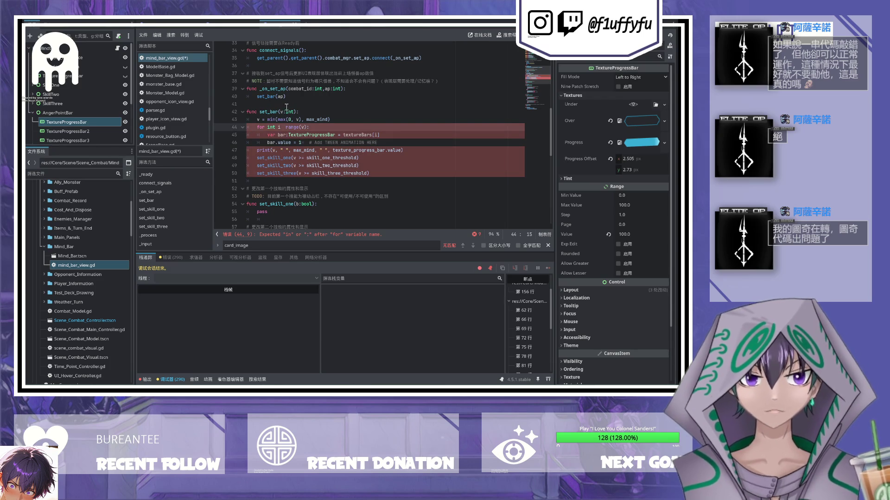
pyautogui.press('BackSpace')
pyautogui.press('BackSpace')
pyautogui.press('BackSpace')
pyautogui.write(':')
pyautogui.press('BackSpace')
pyautogui.write('in')
pyautogui.hotkey('ctrl', 's')
# Step: Delete the print statement on line 47
pyautogui.click(419, 150)
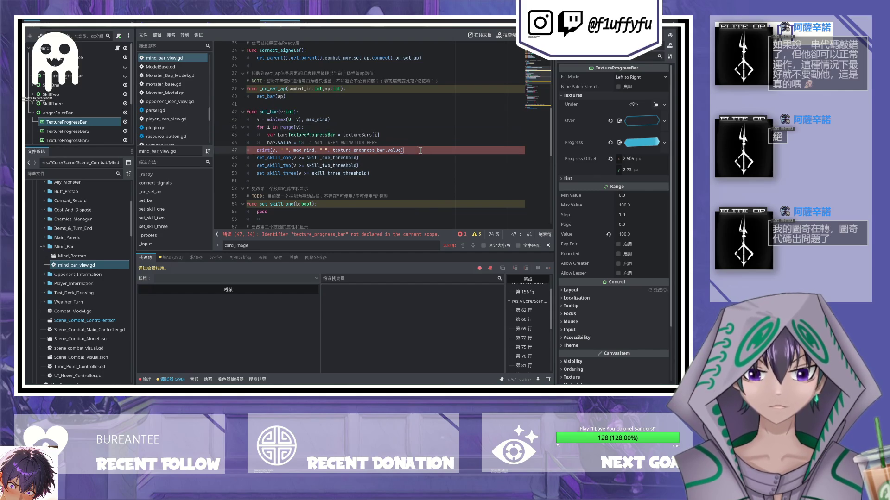
pyautogui.hotkey('shift', 'Home')
pyautogui.press('BackSpace')
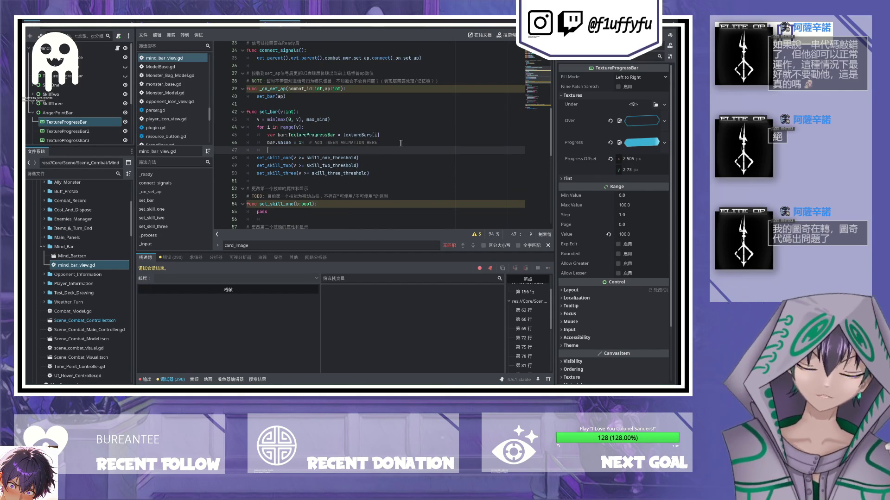
pyautogui.scroll(10, 401, 144)
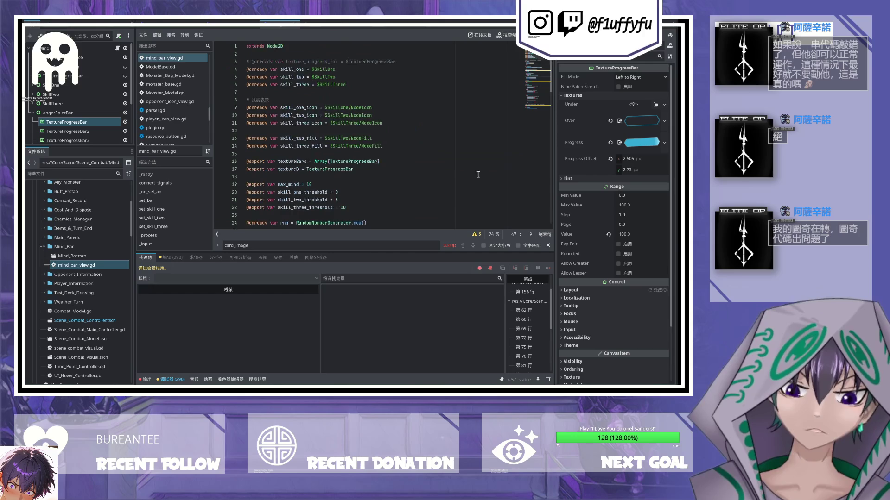
# Step: Select the root node, reload the current project, and reopen the game from the Project Manager
pyautogui.scroll(1, 171, 79)
pyautogui.click(92, 48)
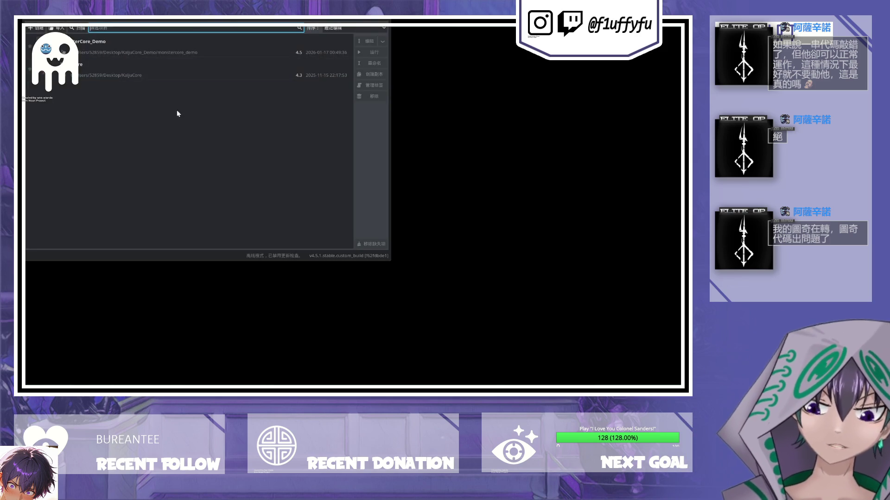
pyautogui.doubleClick(126, 46)
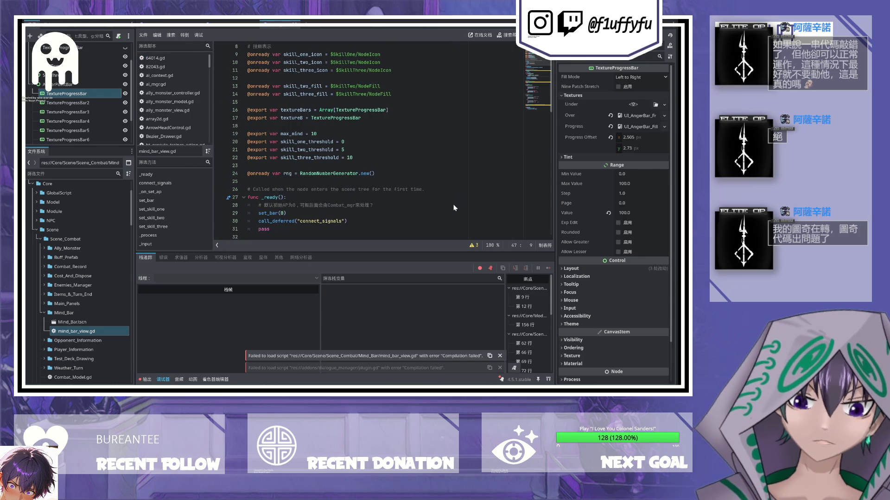
# Step: Scroll through mind_bar_view.gd, fold and unfold the Textures properties, and reselect the root node
pyautogui.scroll(3, 378, 172)
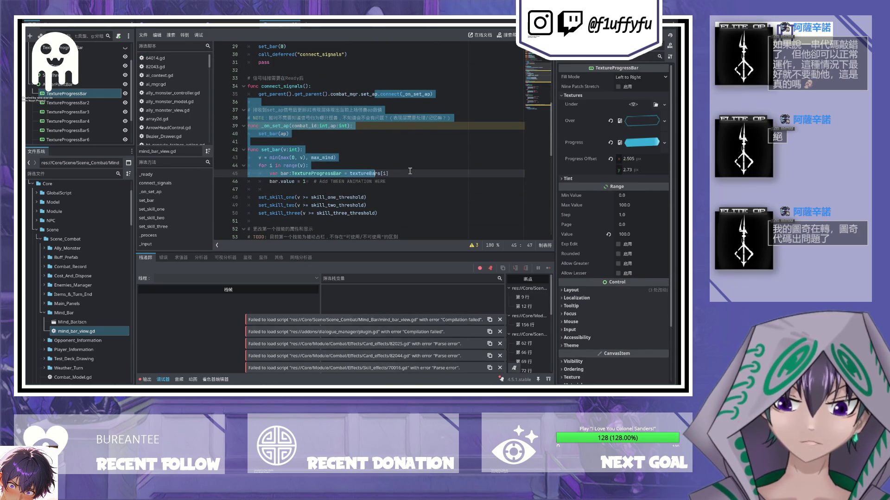
pyautogui.click(370, 141)
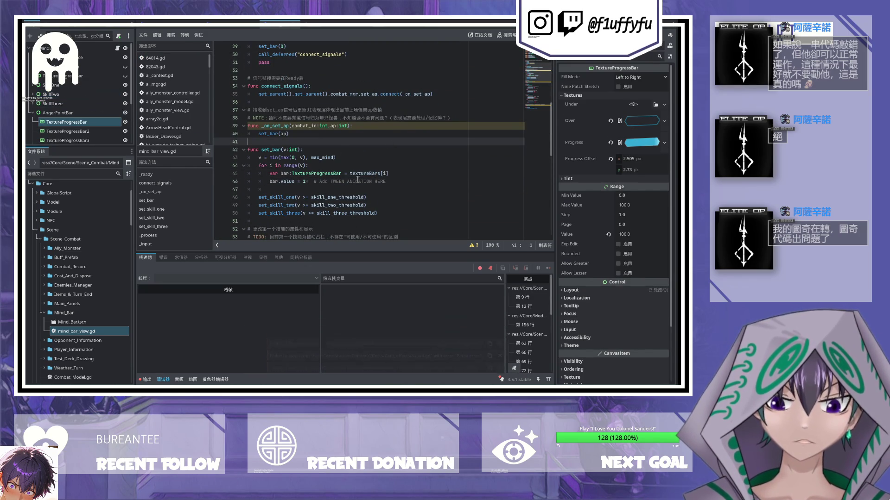
pyautogui.scroll(-2, 358, 179)
pyautogui.scroll(3, 352, 171)
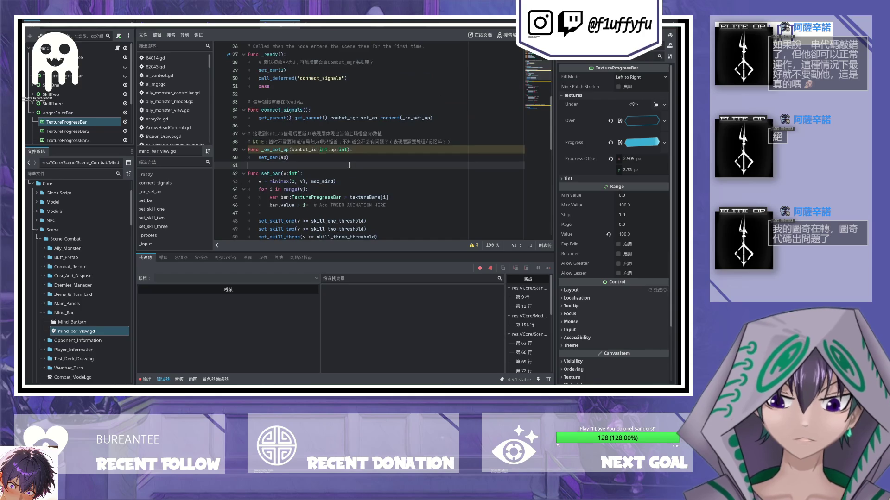
pyautogui.scroll(3, 349, 165)
pyautogui.scroll(3, 348, 165)
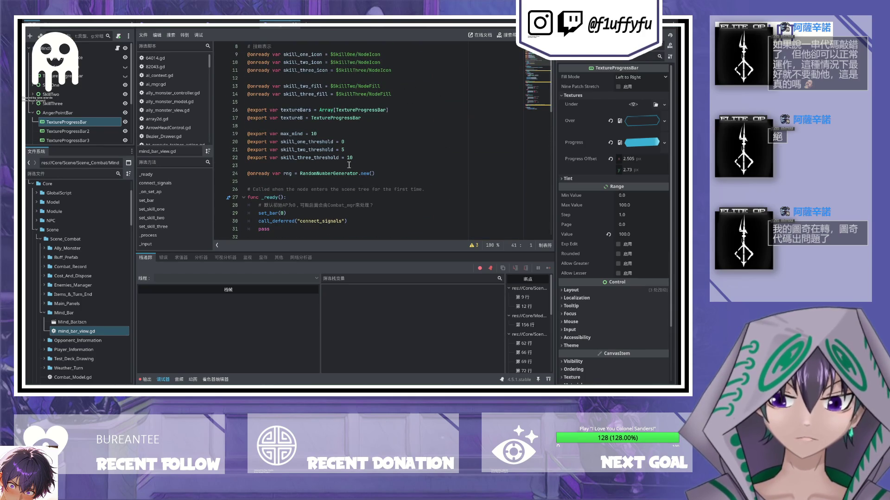
pyautogui.click(400, 173)
pyautogui.scroll(-5, 406, 145)
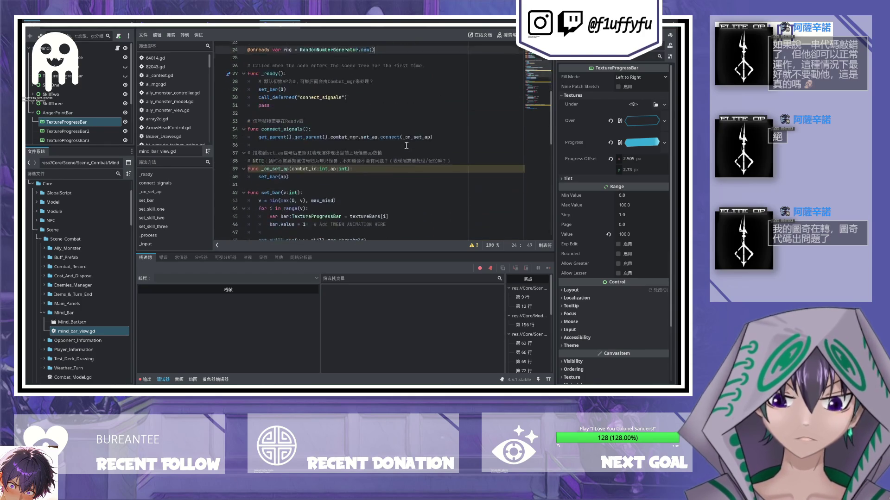
pyautogui.scroll(-7, 405, 146)
pyautogui.click(574, 95)
pyautogui.click(575, 95)
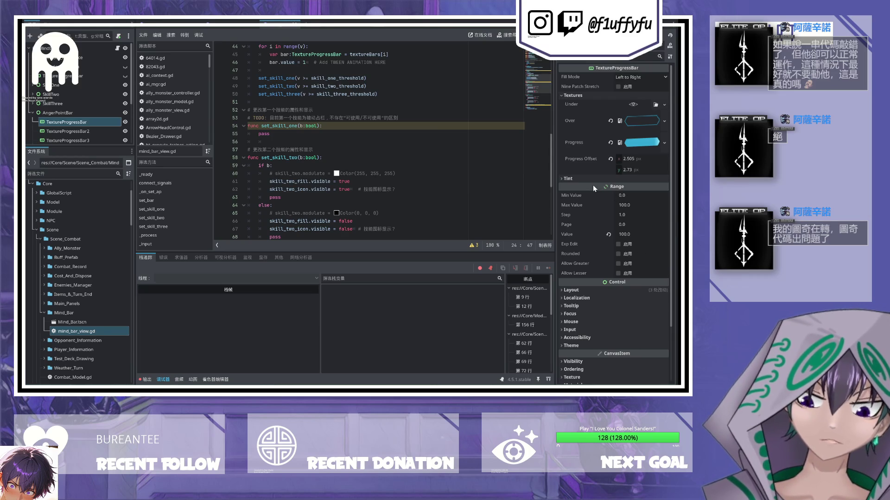
pyautogui.click(74, 48)
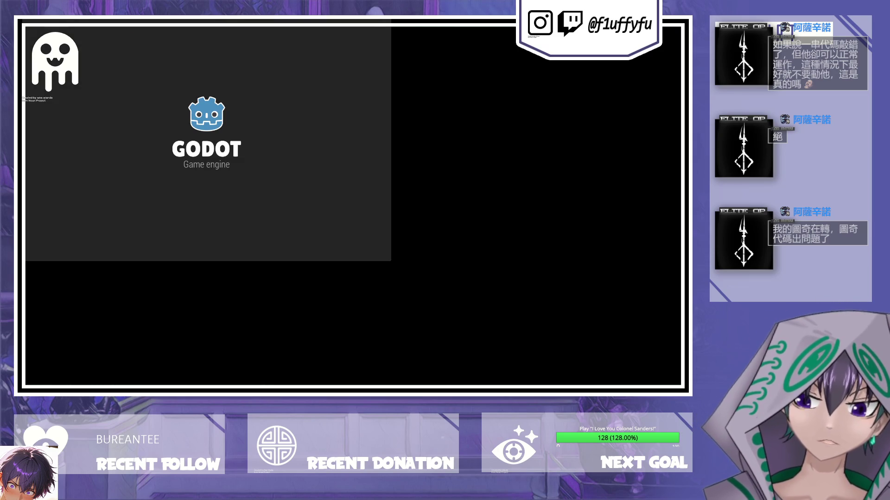
# Step: Reopen the game project from the Project Manager and go to the textureBars declaration
pyautogui.doubleClick(139, 45)
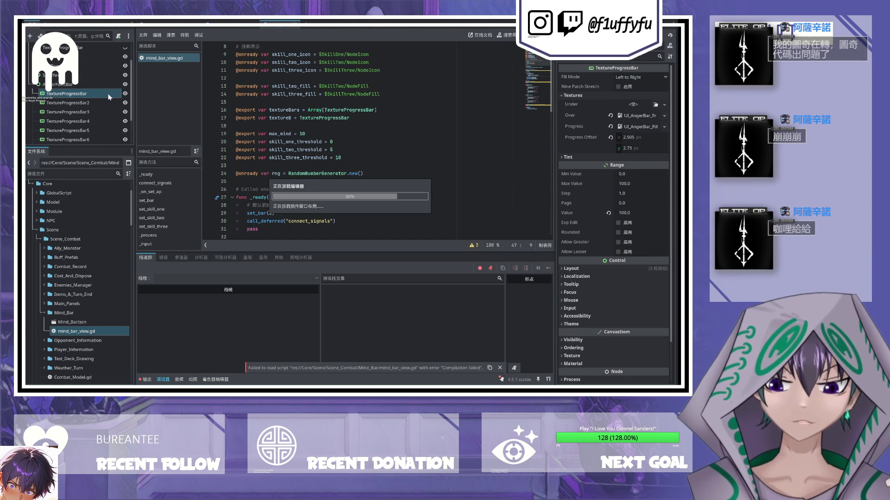
pyautogui.click(397, 109)
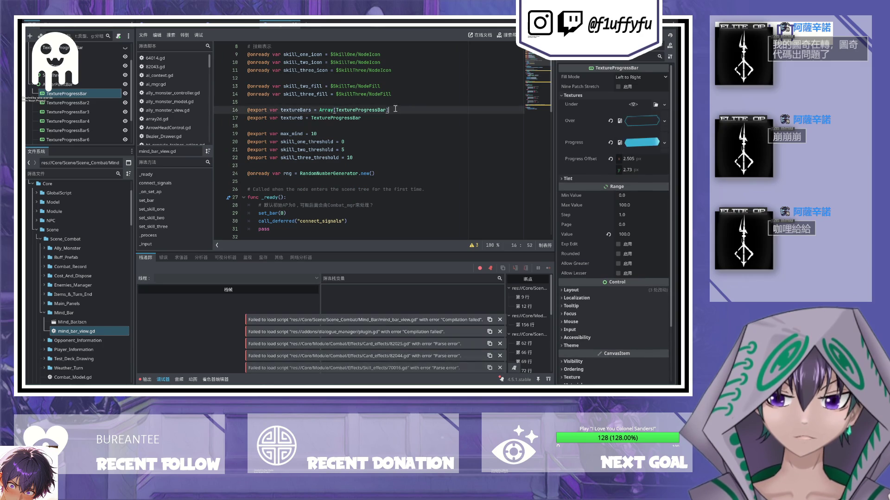
pyautogui.moveTo(397, 110); pyautogui.dragTo(237, 112)
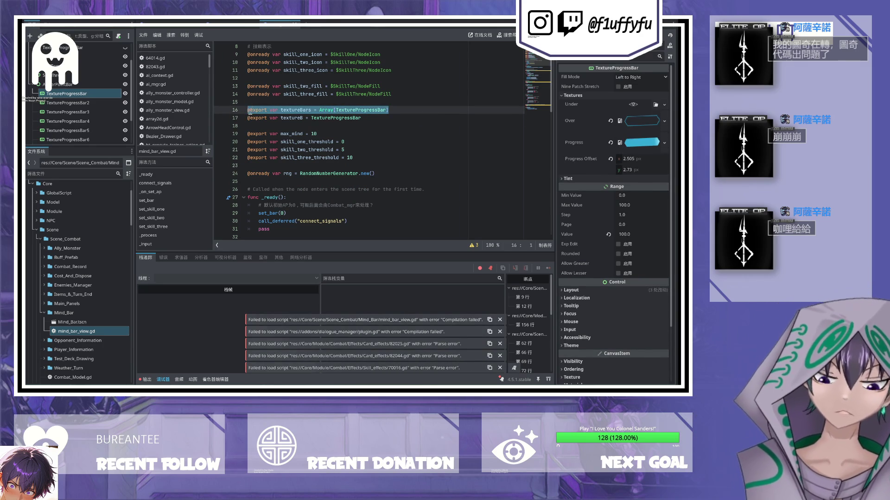
pyautogui.press('Delete')
pyautogui.press('Delete')
pyautogui.click(295, 109)
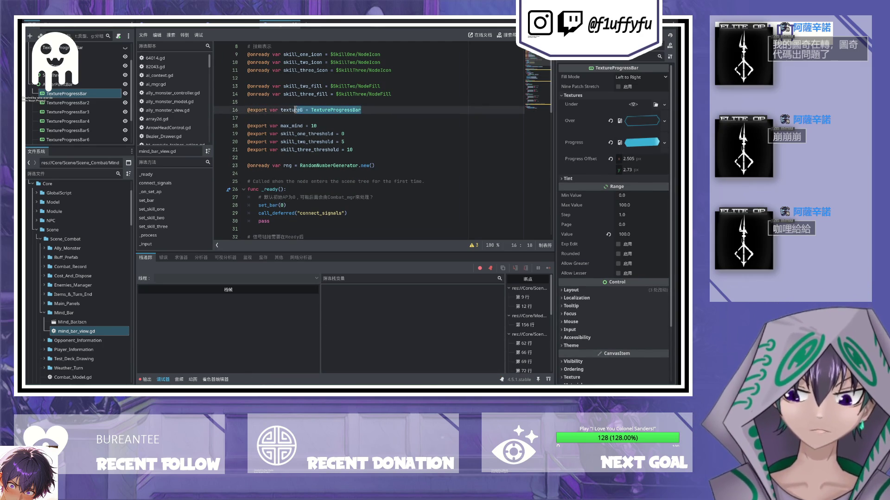
pyautogui.click(312, 110)
pyautogui.hotkey('shift', 'End')
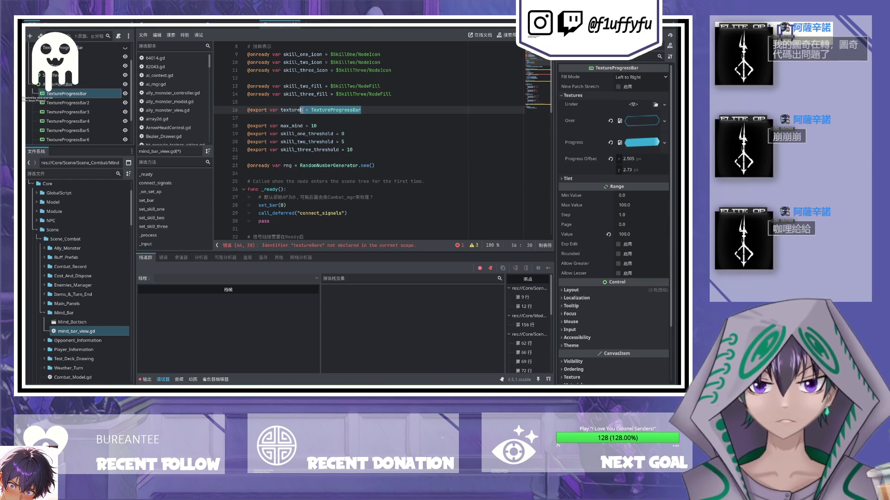
pyautogui.press('BackSpace')
pyautogui.press('BackSpace')
pyautogui.press('BackSpace')
pyautogui.write('ars = Array[')
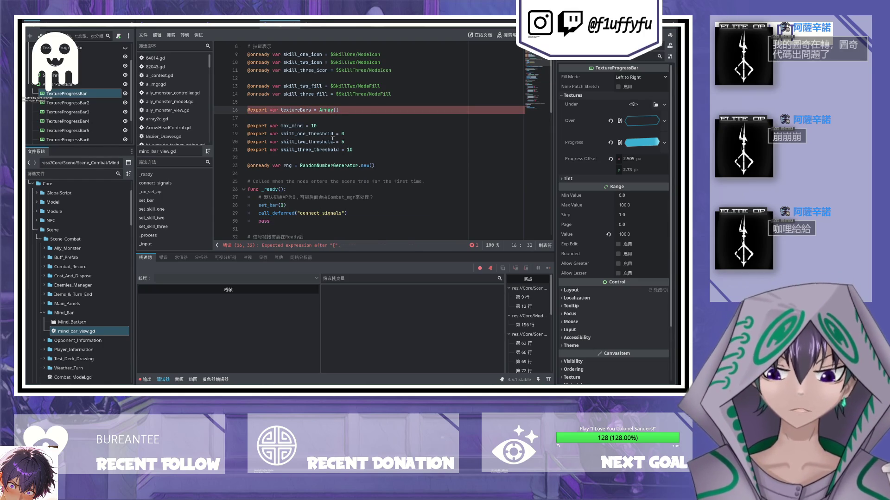
pyautogui.write('Nod')
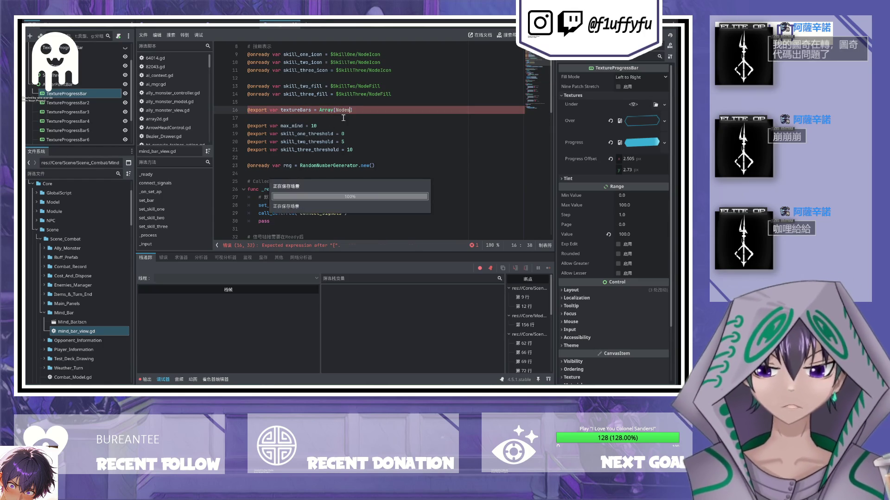
pyautogui.write('es]')
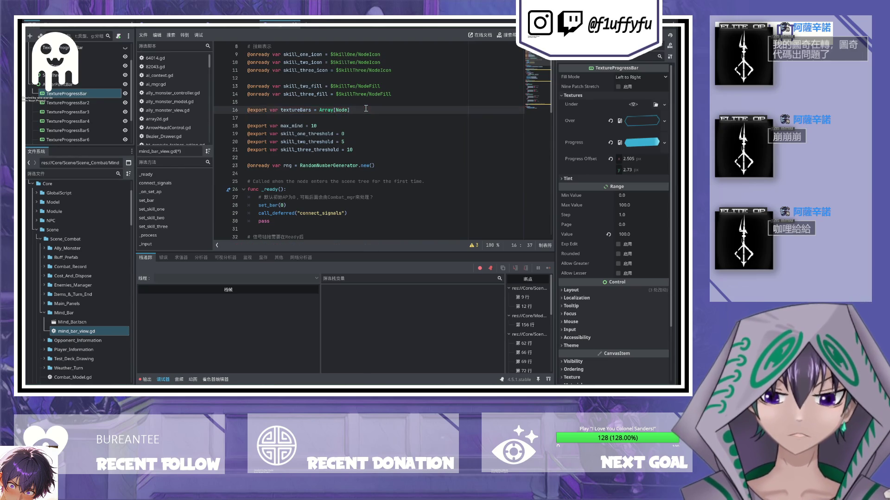
pyautogui.hotkey('ctrl', 's')
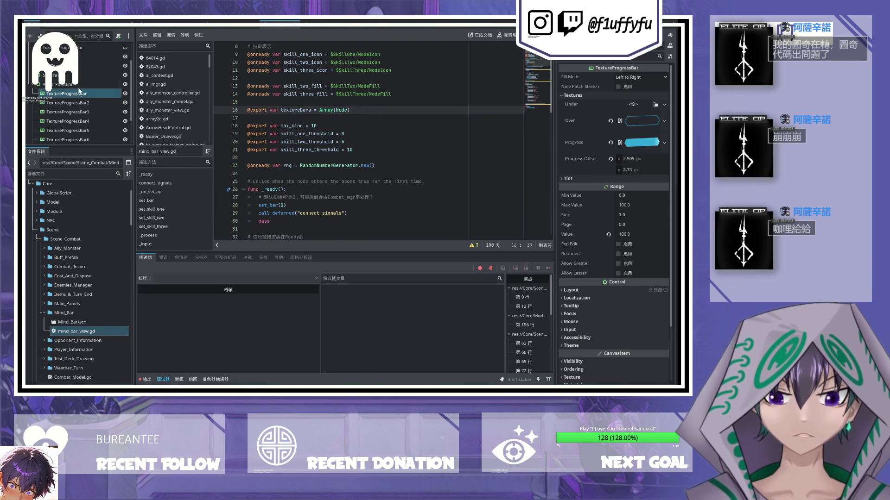
# Step: Reload the current project and reopen it from the project list
pyautogui.click(46, 48)
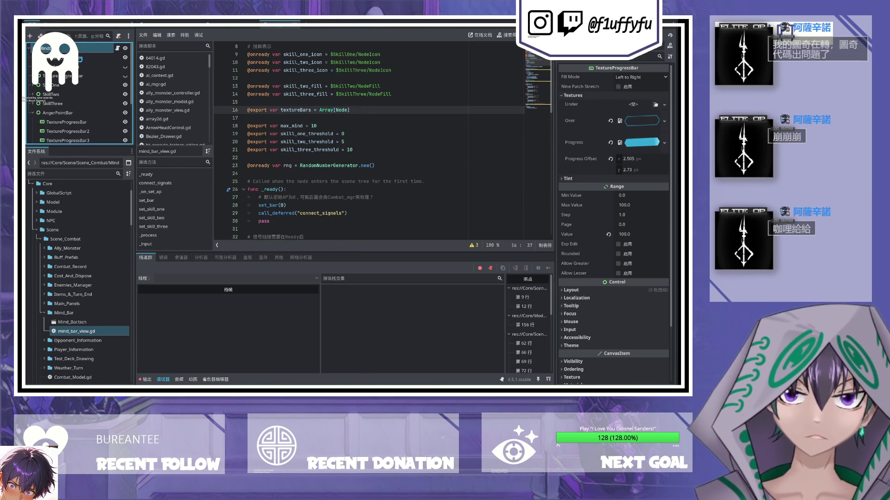
pyautogui.press('F6')
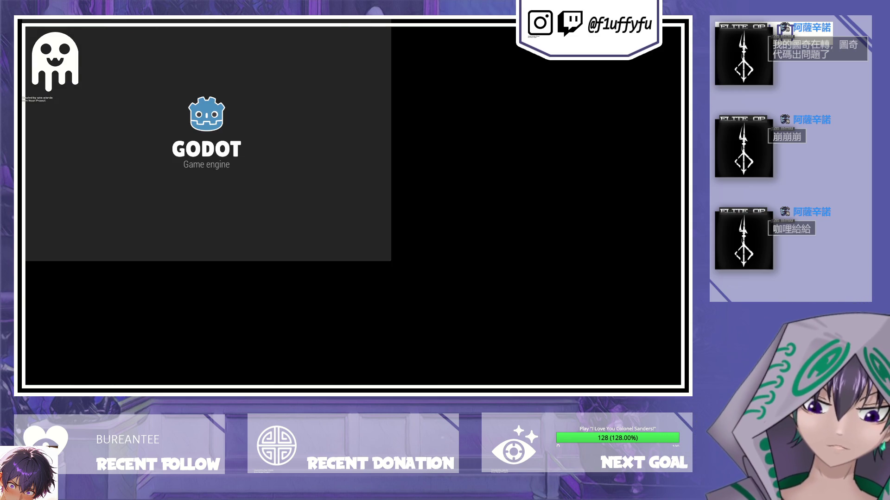
pyautogui.doubleClick(132, 46)
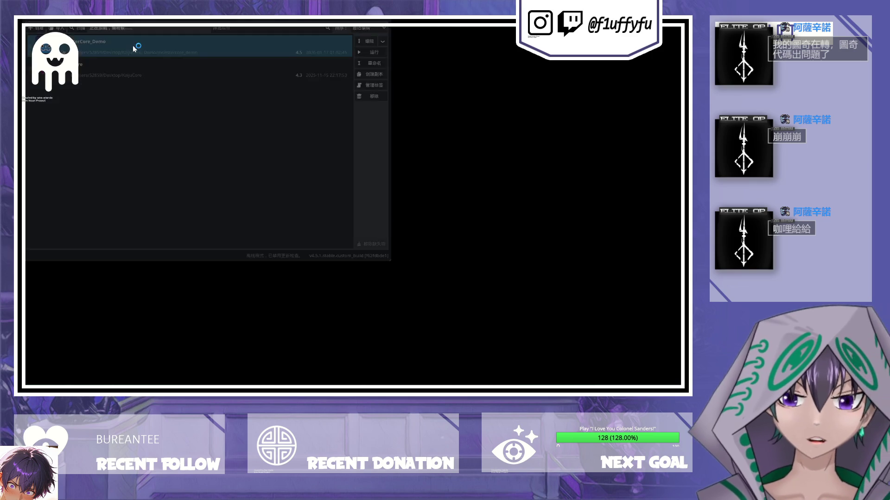
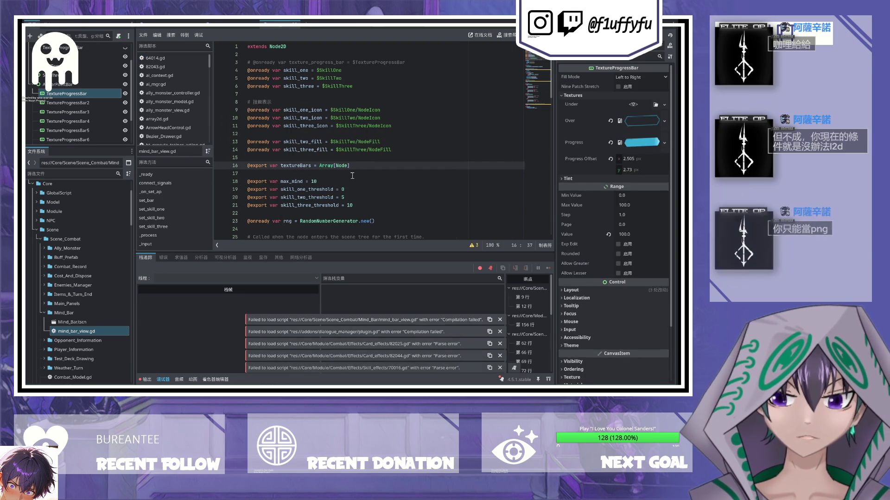
# Step: Delete the exported textureBars declaration line from mind_bar_view.gd
pyautogui.hotkey('ctrl', 'shift', 'k')
pyautogui.press('BackSpace')
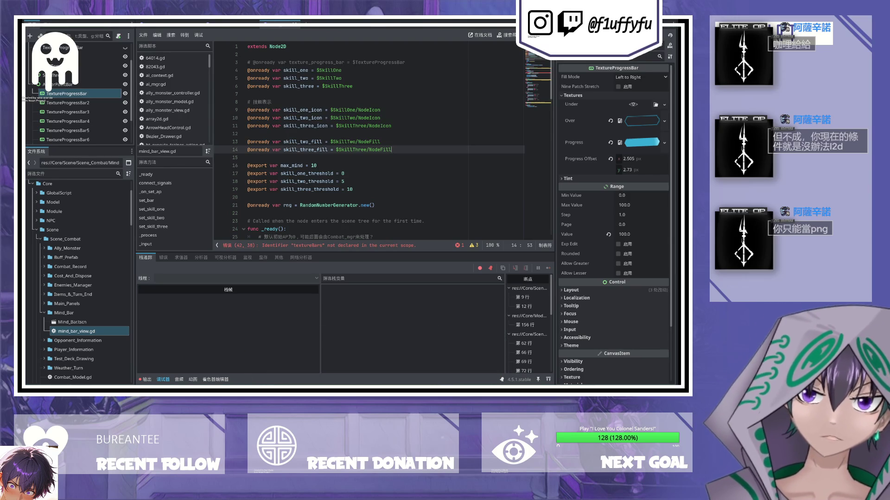
pyautogui.scroll(-10, 384, 109)
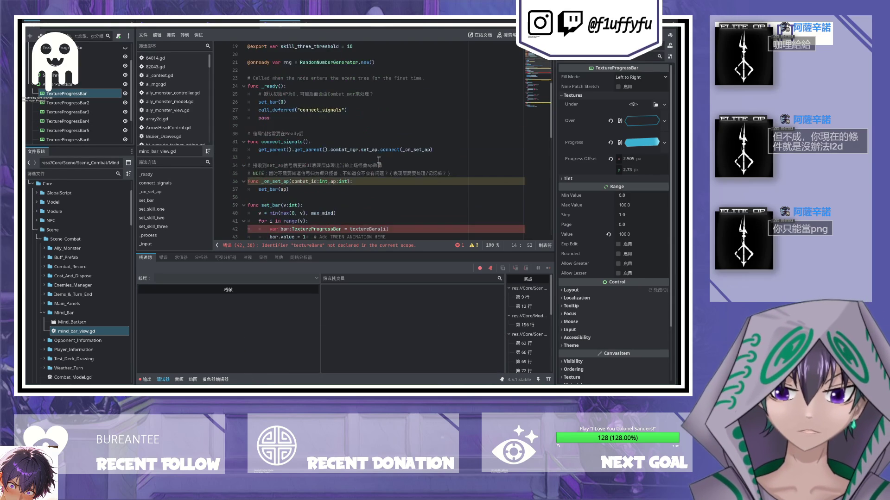
pyautogui.scroll(10, 326, 184)
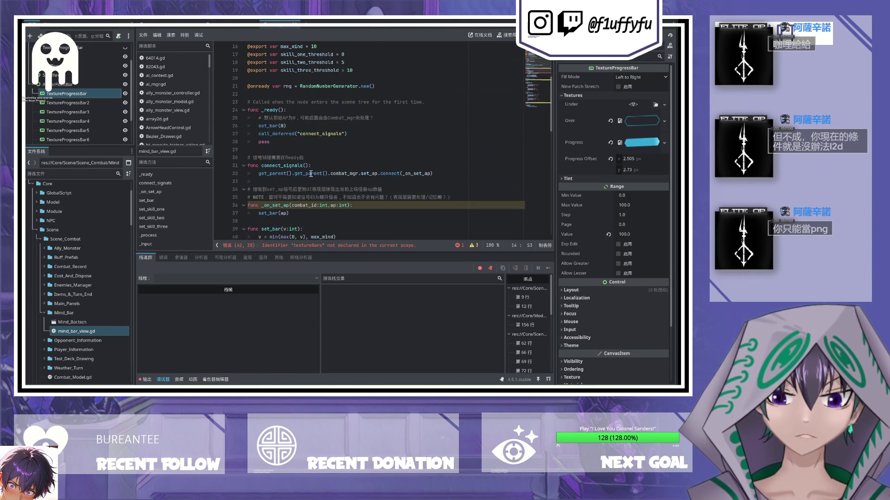
pyautogui.scroll(-8, 306, 177)
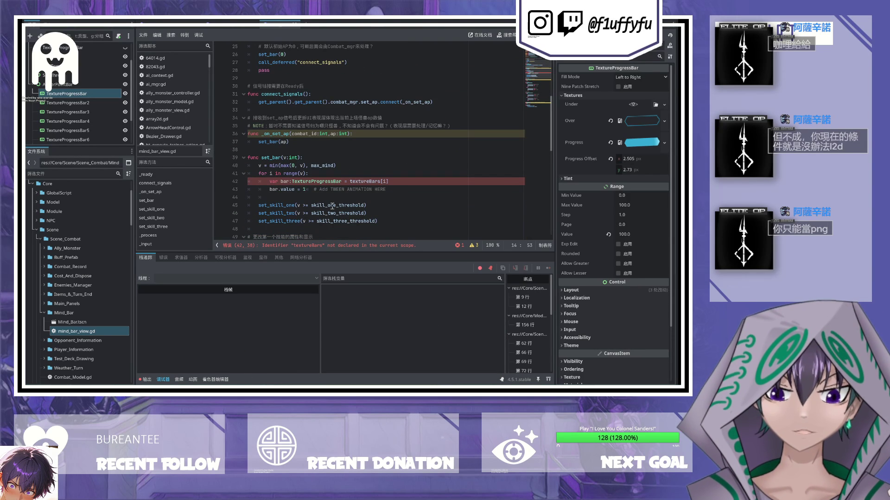
# Step: Review the erroring bar code around line 42 and the _on_set_ap function
pyautogui.click(292, 181)
pyautogui.moveTo(401, 182); pyautogui.dragTo(269, 182)
pyautogui.scroll(-3, 284, 182)
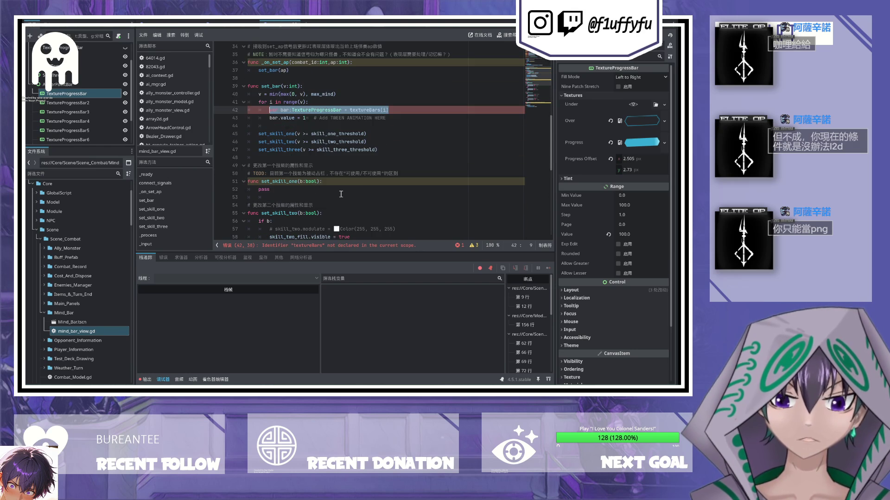
pyautogui.scroll(-7, 343, 197)
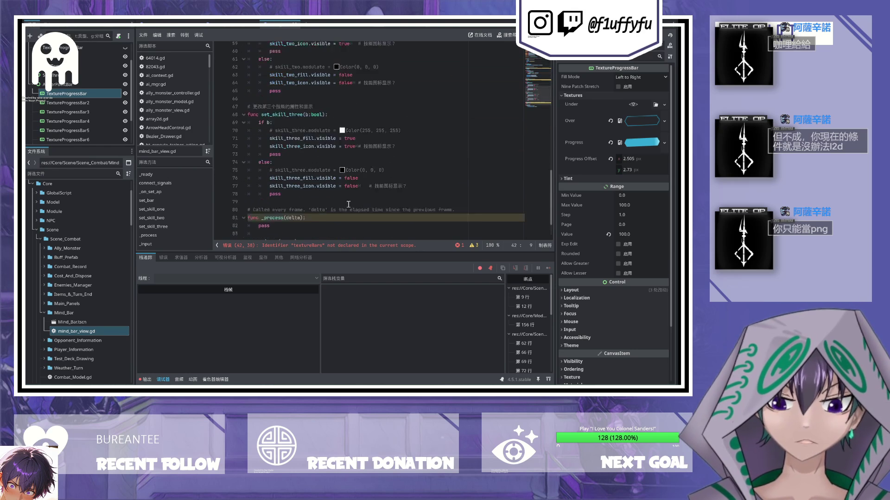
pyautogui.scroll(13, 348, 204)
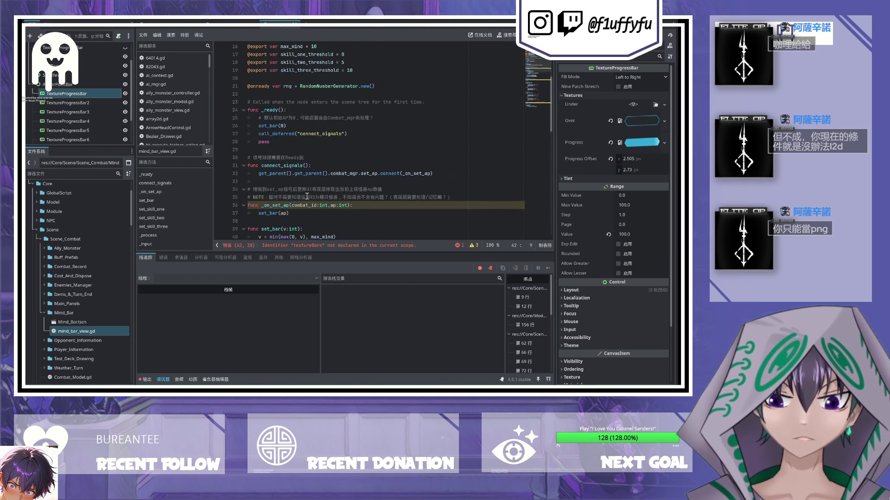
pyautogui.click(300, 205)
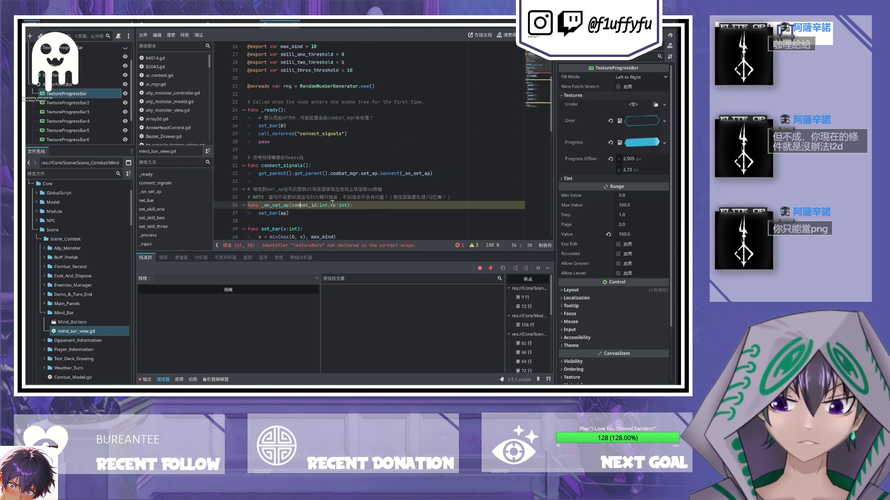
pyautogui.scroll(-1, 332, 203)
pyautogui.scroll(5, 309, 197)
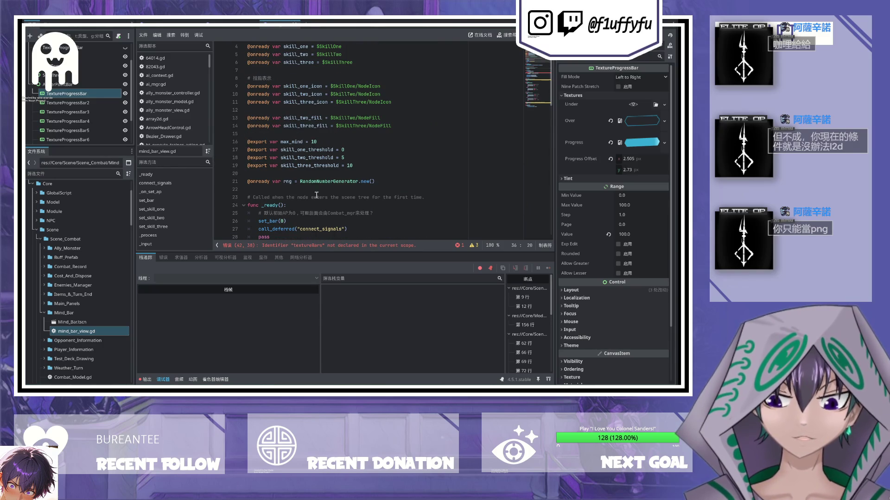
# Step: Open a fresh line after the skill fill declarations for a new variable
pyautogui.click(372, 165)
pyautogui.scroll(1, 372, 165)
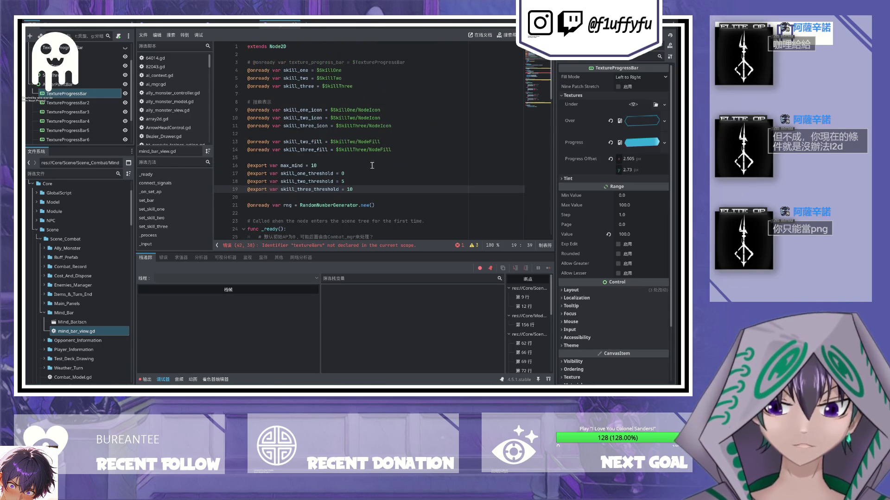
pyautogui.click(368, 90)
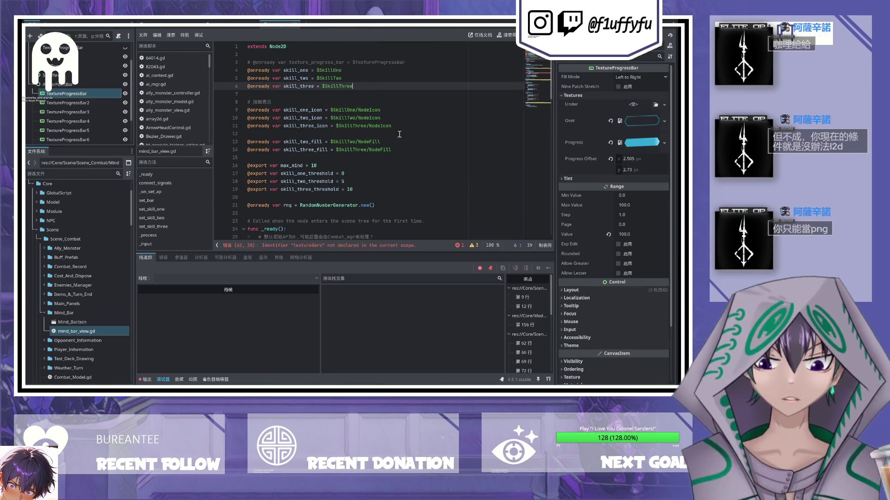
pyautogui.click(412, 149)
pyautogui.press('Return')
pyautogui.press('Return')
pyautogui.write('@onready var t')
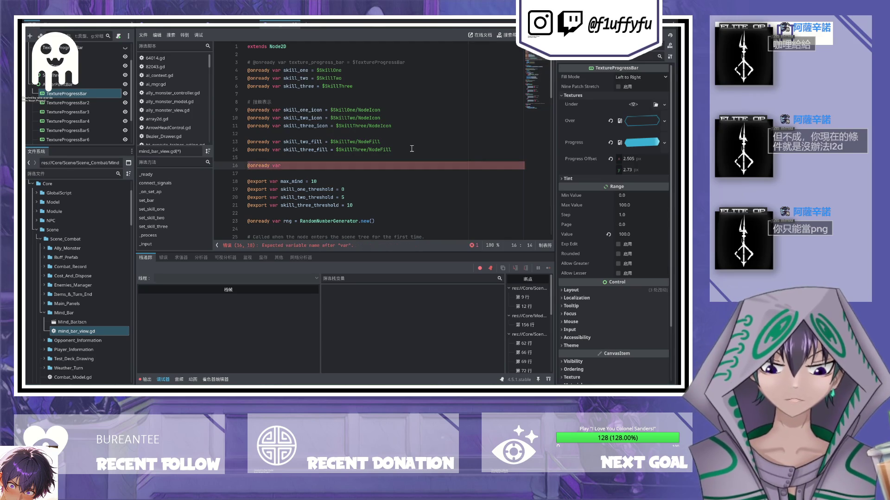
pyautogui.write('extureBars = ')
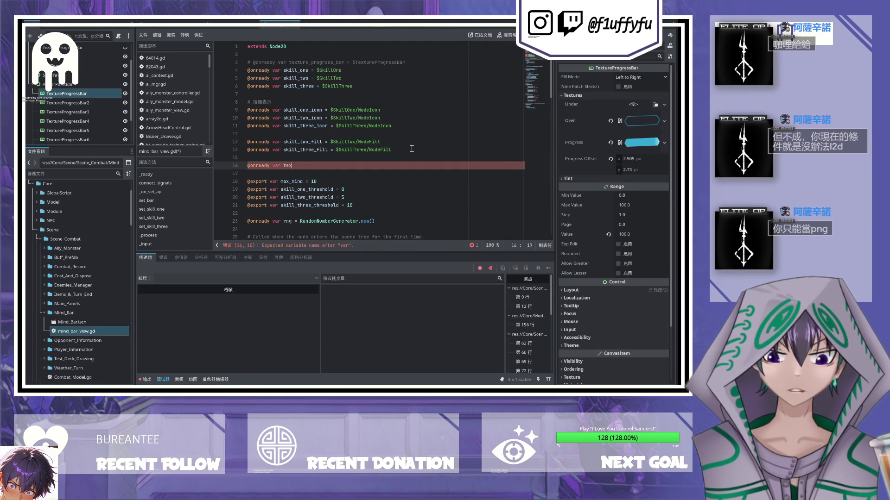
pyautogui.write('Array[TextureProgressBar')
pyautogui.hotkey('ctrl', 's')
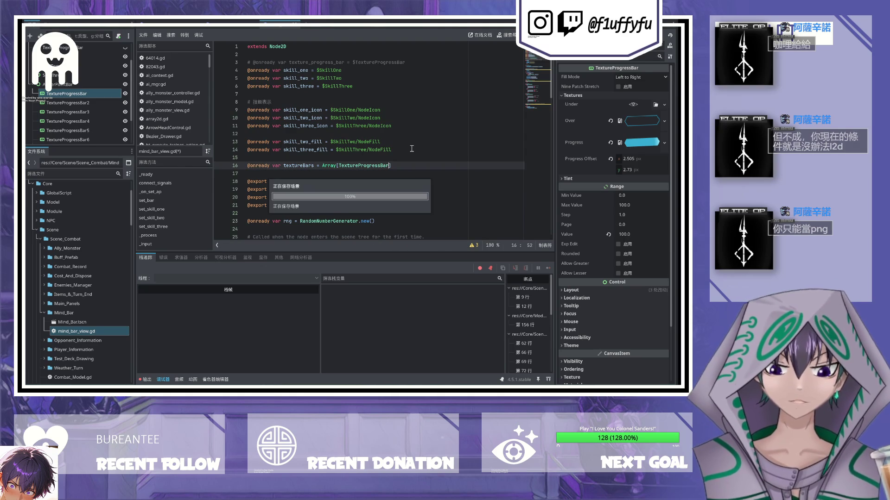
pyautogui.doubleClick(295, 166)
pyautogui.scroll(-6, 295, 167)
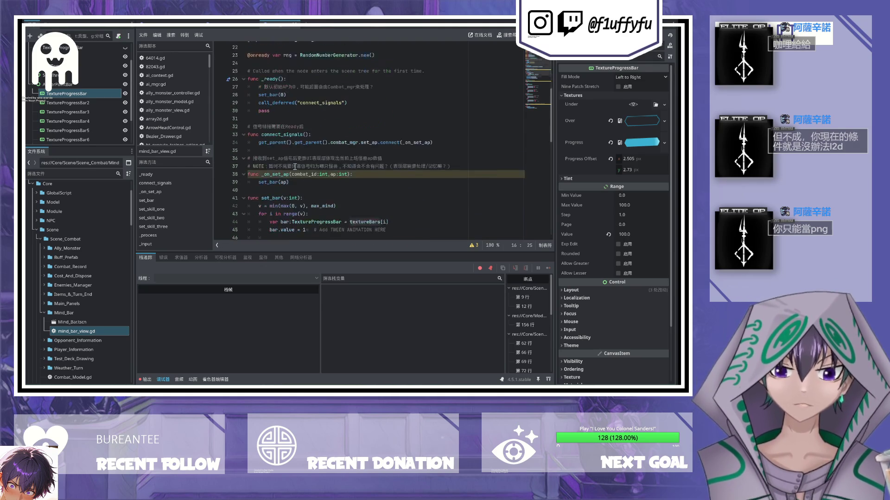
# Step: Add a 'for i in range(10):' loop to _ready with a textureBars line inside
pyautogui.scroll(-1, 295, 167)
pyautogui.click(350, 91)
pyautogui.scroll(2, 351, 91)
pyautogui.click(353, 113)
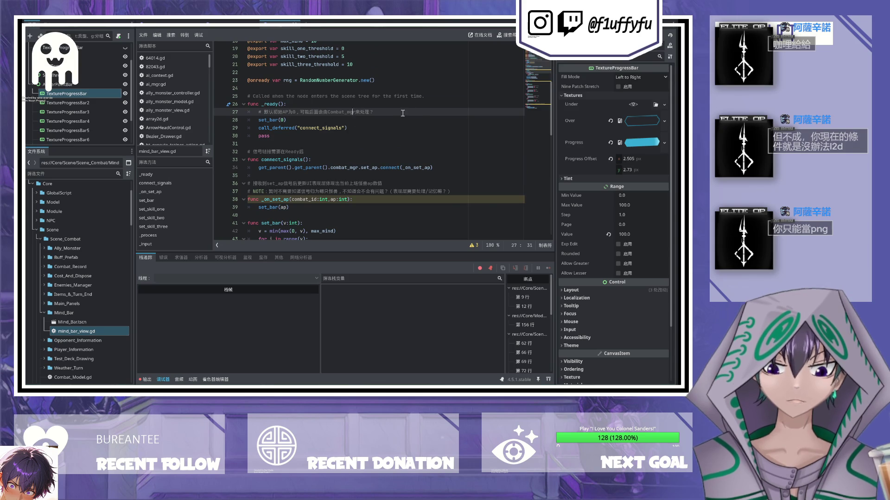
pyautogui.press('Return')
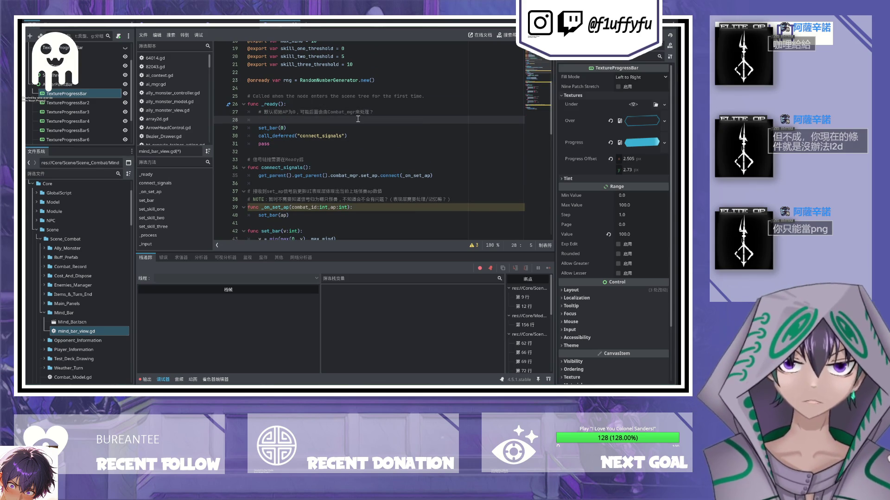
pyautogui.write('for')
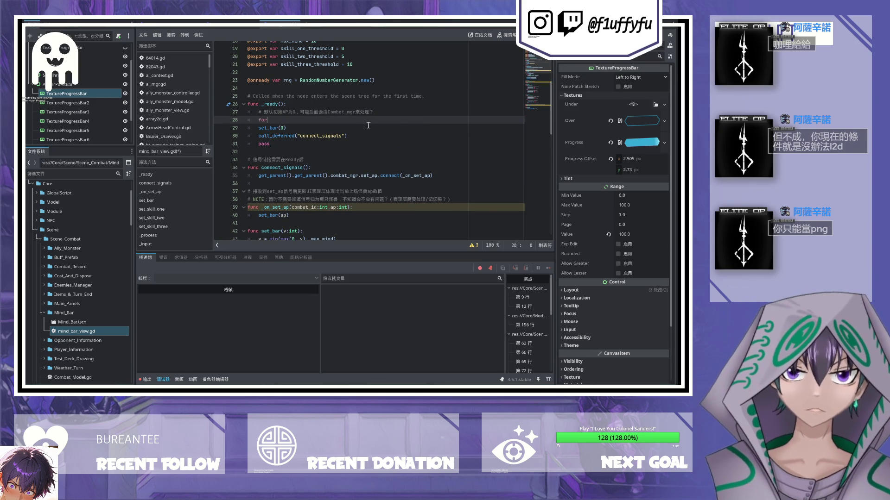
pyautogui.write(' i in range(10):')
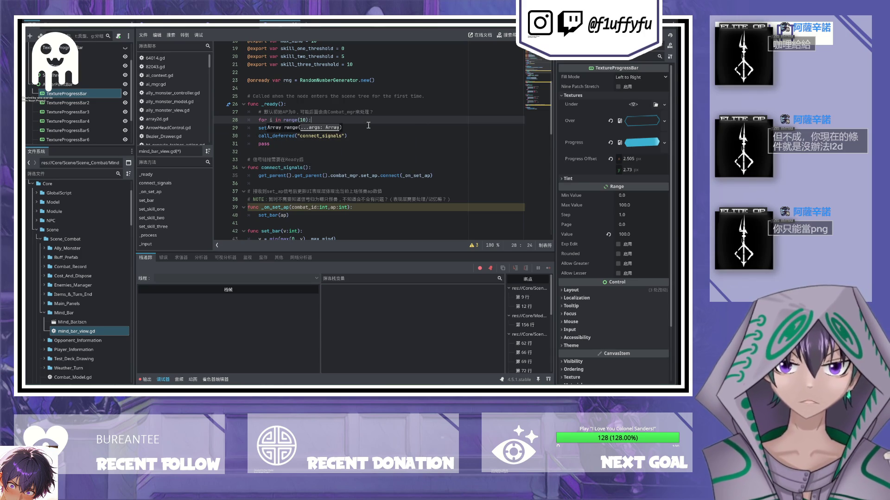
pyautogui.press('Return')
pyautogui.write('textureBars.')
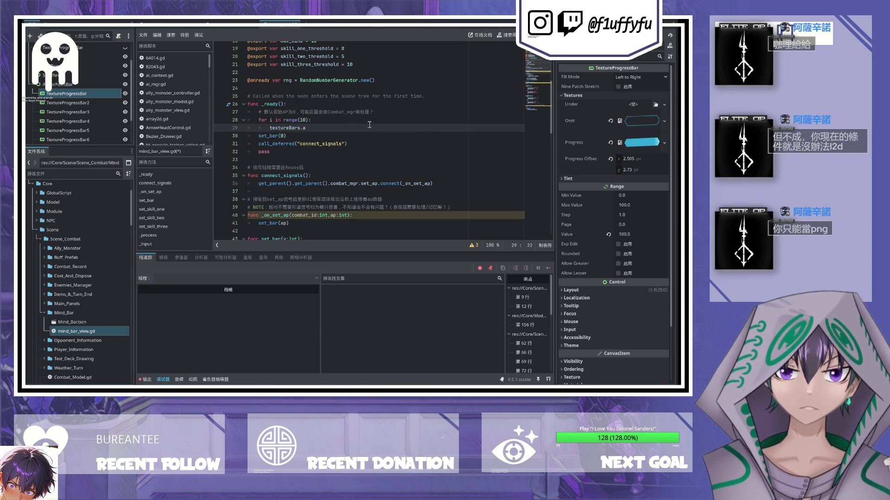
# Step: Make the loop line reset textureBars, trying 'new Array' before settling on '{}'
pyautogui.scroll(3, 386, 116)
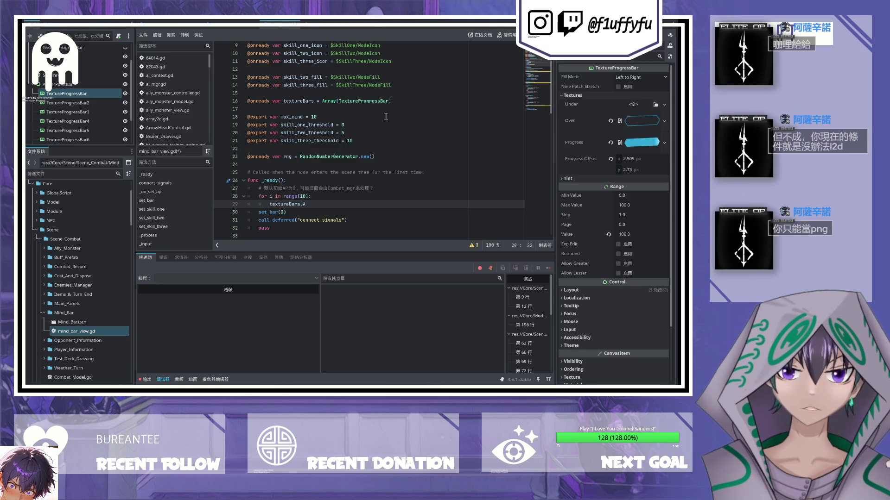
pyautogui.scroll(-1, 386, 116)
pyautogui.write('=')
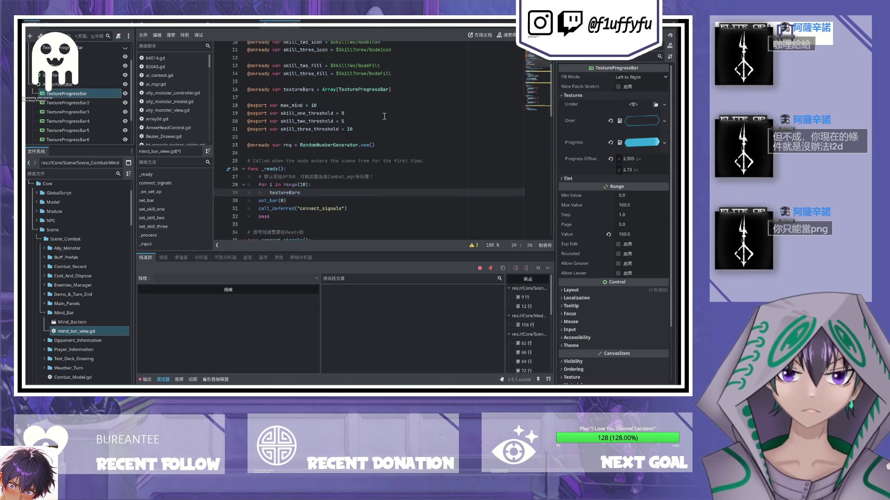
pyautogui.write(' new Arra')
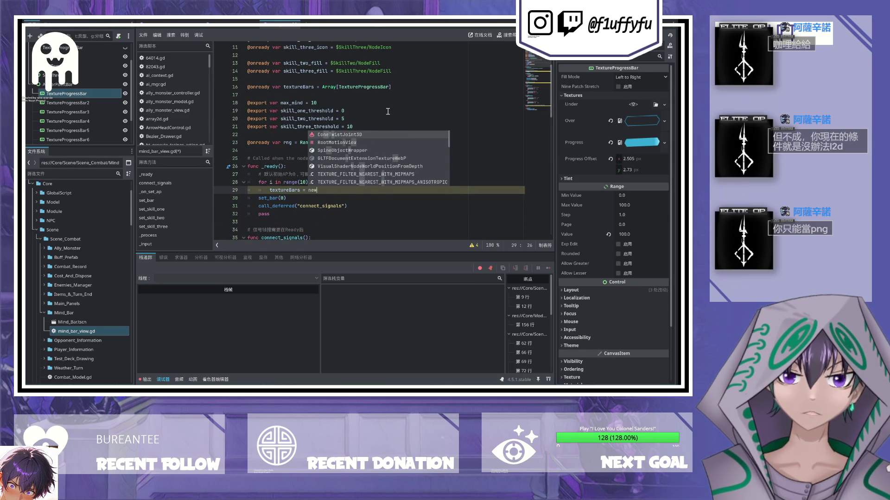
pyautogui.write('y')
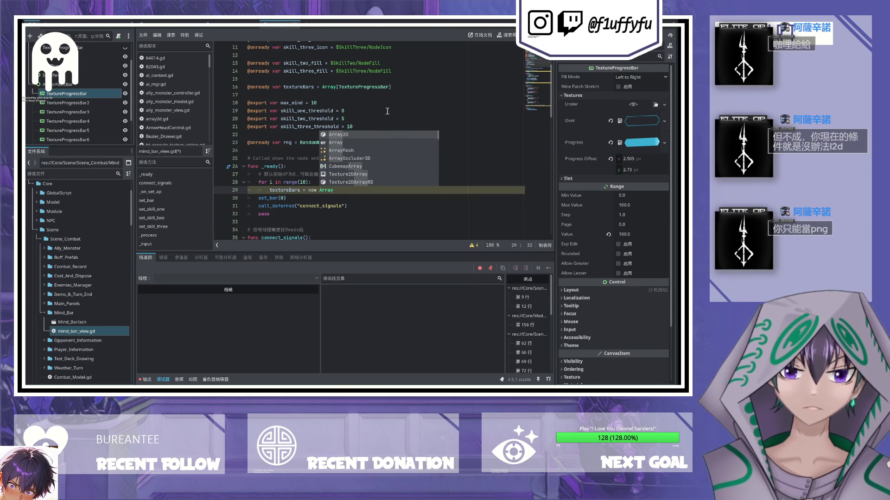
pyautogui.press('Escape')
pyautogui.press('Return')
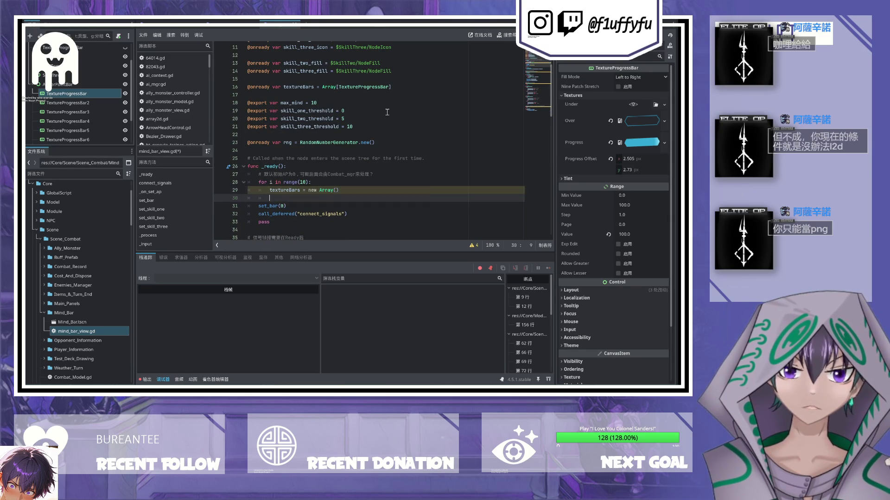
pyautogui.hotkey('ctrl', 's')
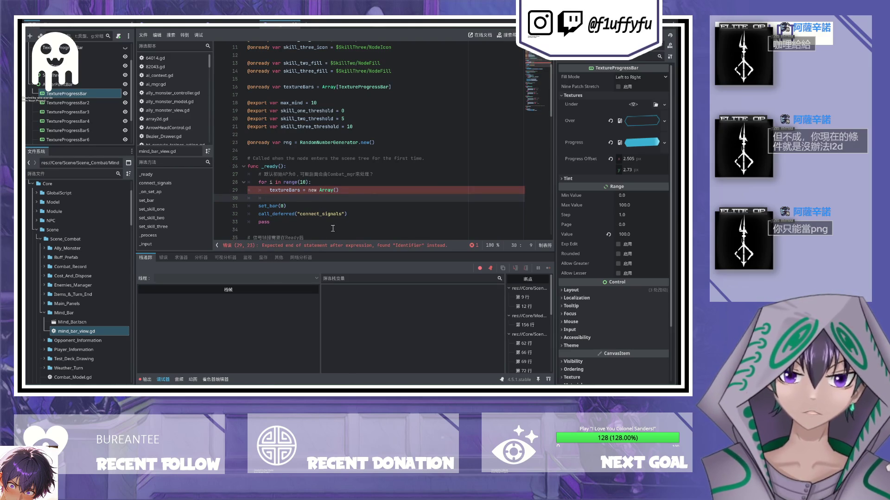
pyautogui.click(352, 191)
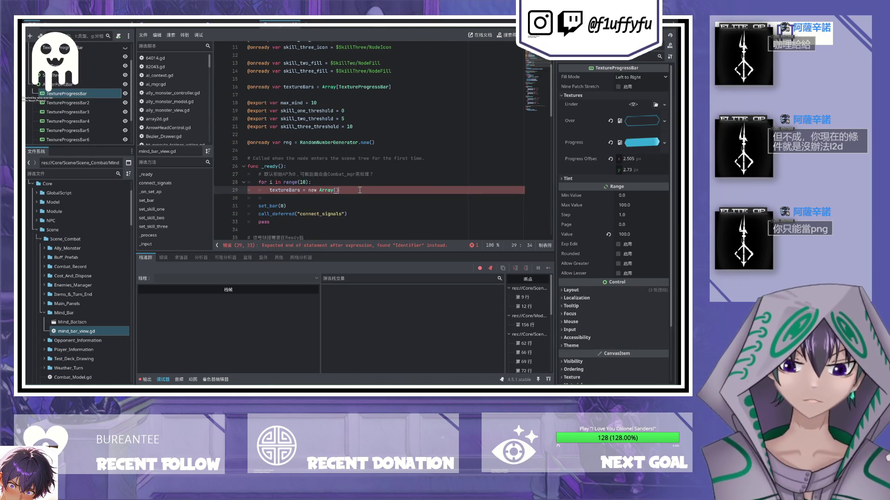
pyautogui.press('BackSpace')
pyautogui.press('BackSpace')
pyautogui.write('[Te')
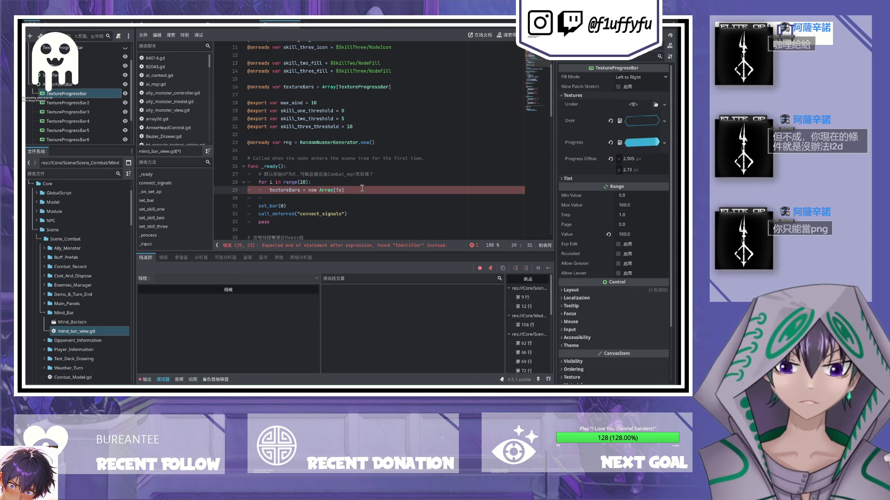
pyautogui.press('BackSpace')
pyautogui.press('BackSpace')
pyautogui.press('BackSpace')
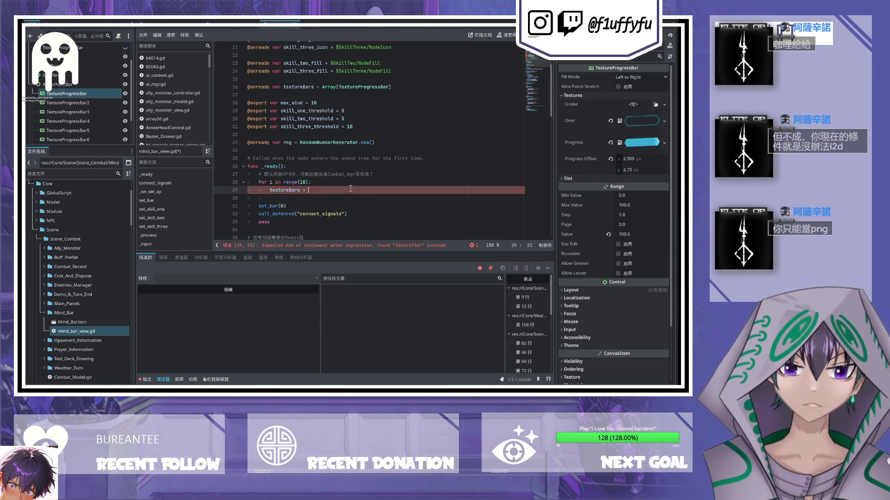
pyautogui.write('{')
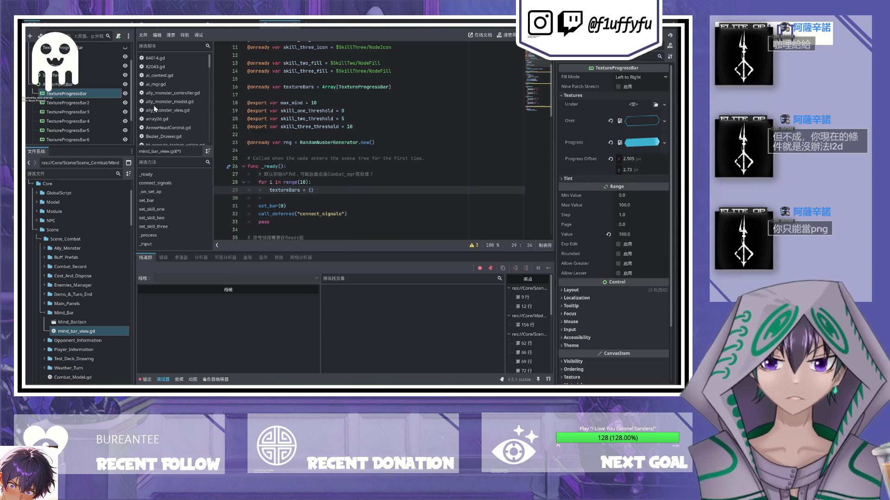
# Step: Add a second loop line and rework the append call into 'textureBars +='
pyautogui.click(327, 190)
pyautogui.press('Return')
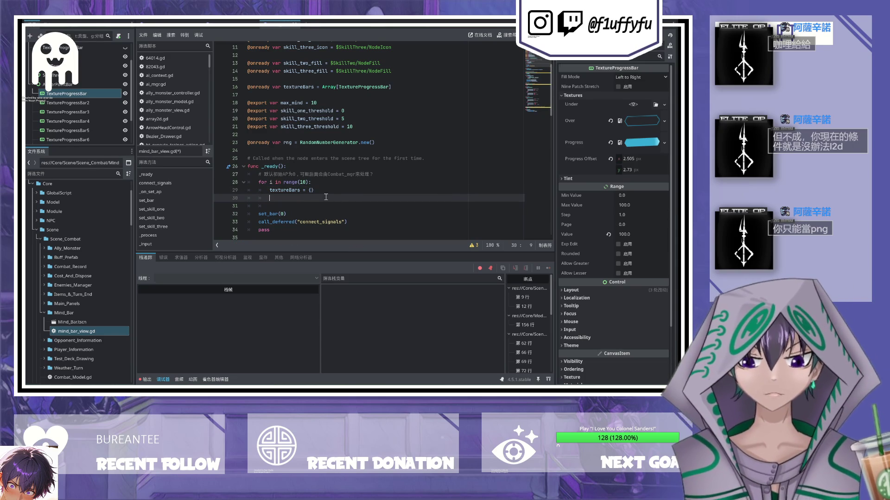
pyautogui.write('textureBars')
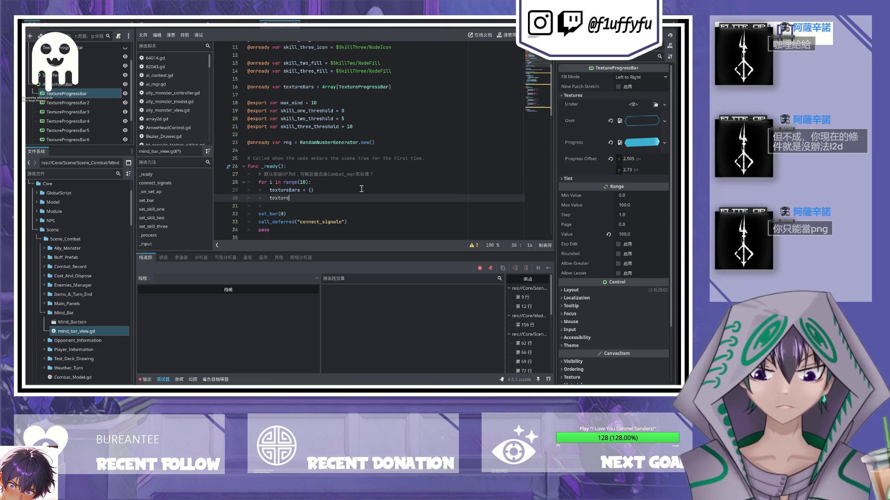
pyautogui.write('.add')
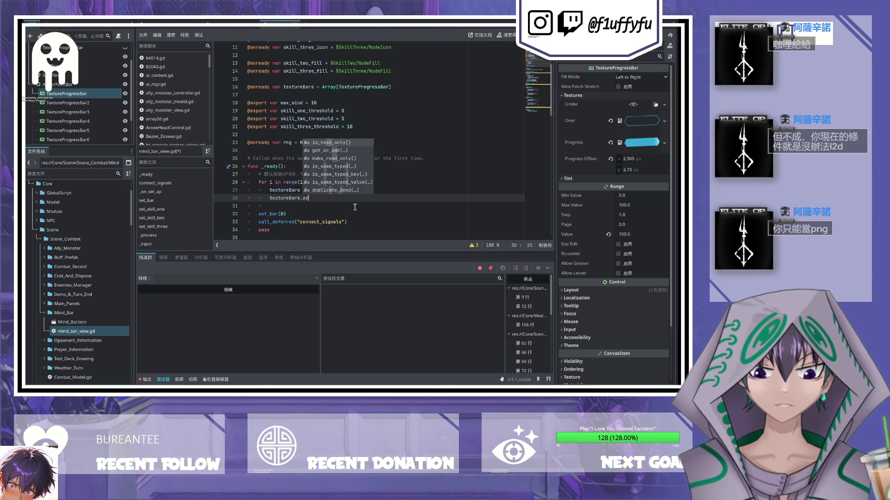
pyautogui.press('BackSpace')
pyautogui.press('BackSpace')
pyautogui.press('BackSpace')
pyautogui.write('Ad')
pyautogui.press('BackSpace')
pyautogui.write('p')
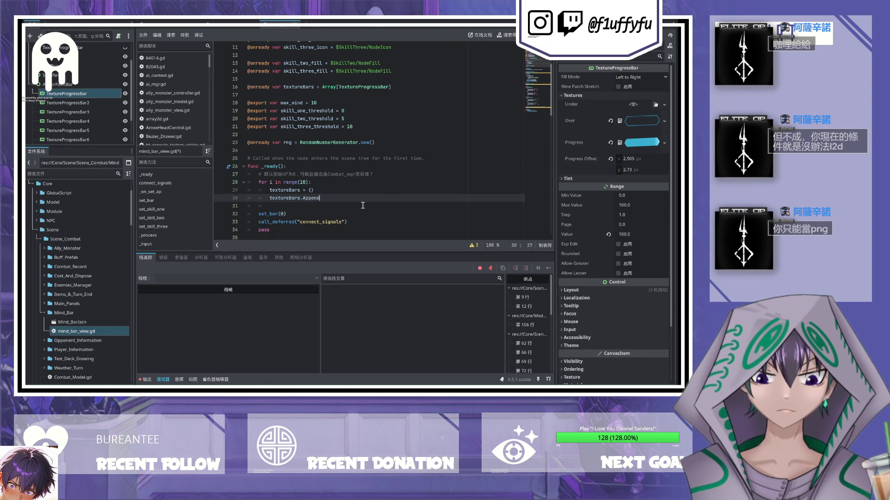
pyautogui.press('BackSpace')
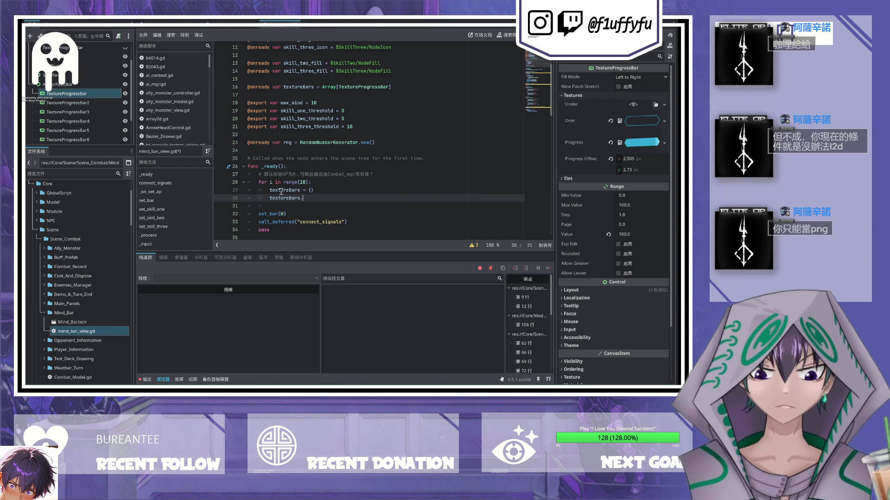
pyautogui.hotkey('shift', 'Up')
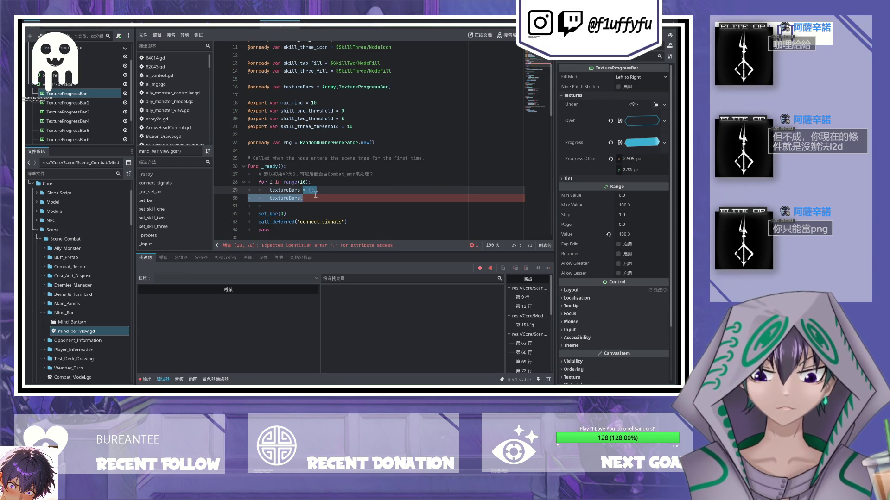
pyautogui.write('+=')
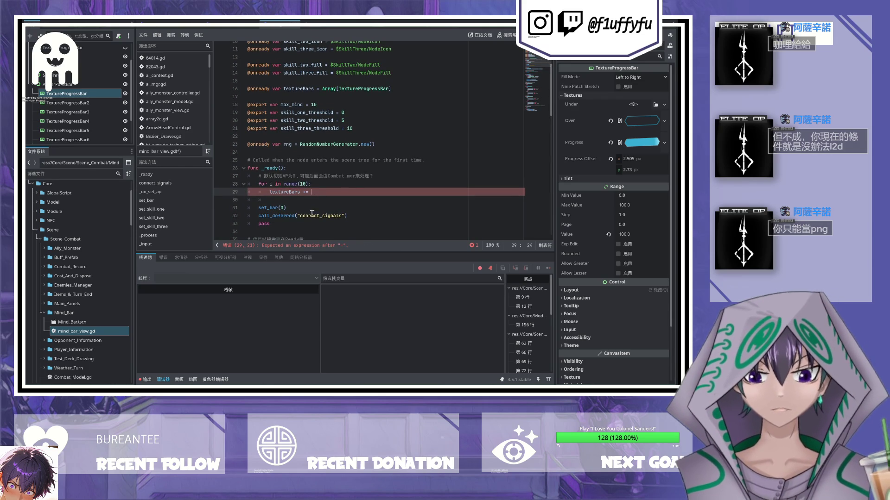
# Step: Insert the AngerPointBar/TextureProgressBar path on line 29 and rename the ten bars 0–9
pyautogui.moveTo(80, 94)
pyautogui.mouseDown()
pyautogui.moveTo(378, 195)
pyautogui.moveTo(360, 206)
pyautogui.mouseUp()
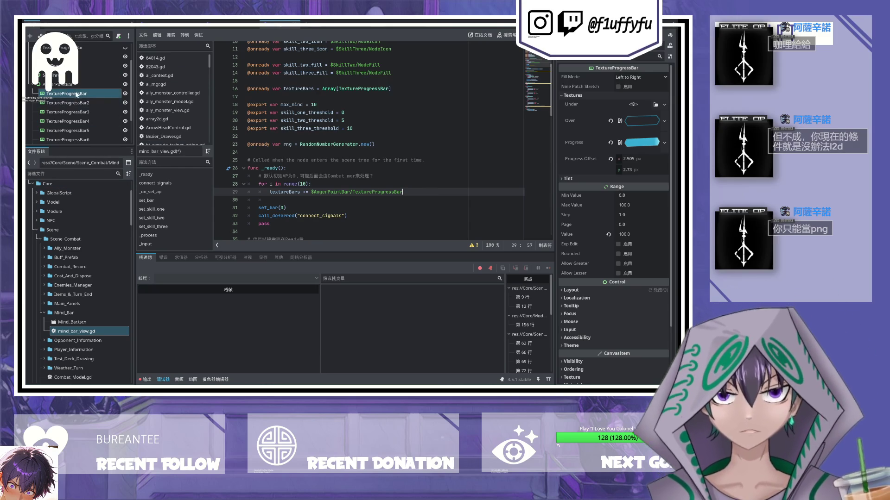
pyautogui.scroll(-2, 85, 93)
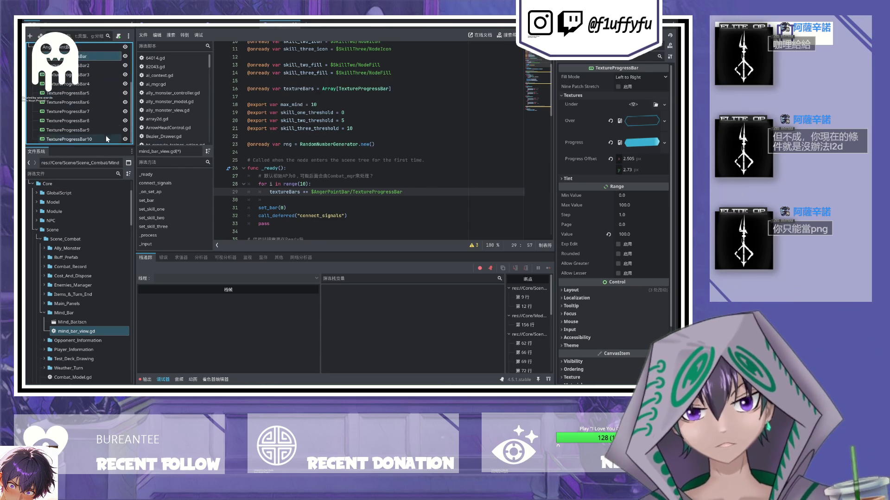
pyautogui.keyDown('shift'); pyautogui.click(101, 141); pyautogui.keyUp('shift')
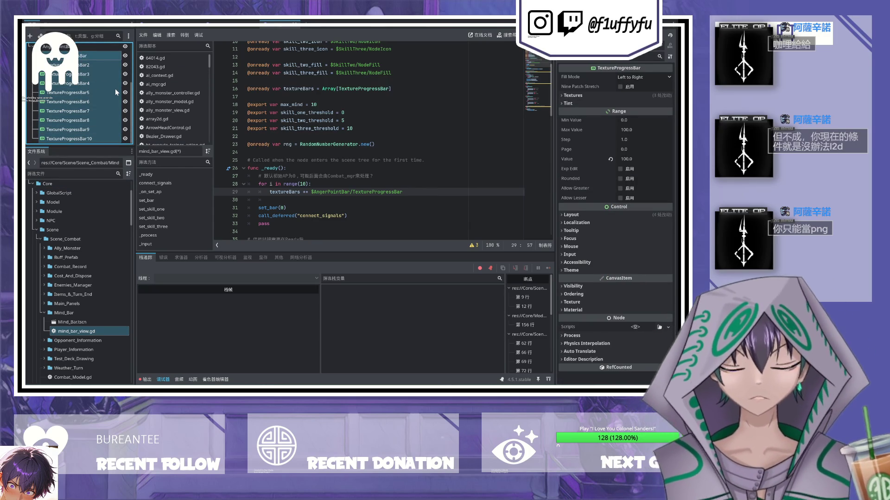
pyautogui.hotkey('ctrl', 'shift', 'z')
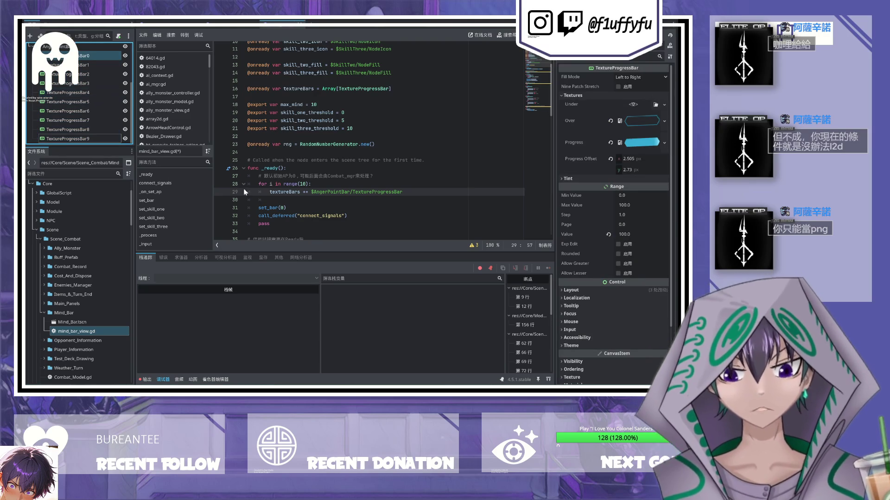
pyautogui.click(416, 187)
# Step: Clean up the node path at the end of line 29, removing the trailing plus sign
pyautogui.click(417, 193)
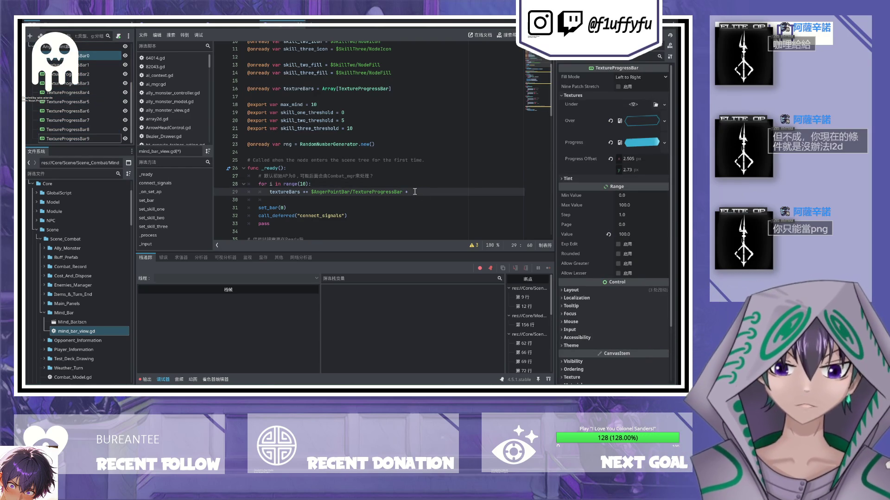
pyautogui.press('BackSpace')
pyautogui.press('BackSpace')
pyautogui.press('BackSpace')
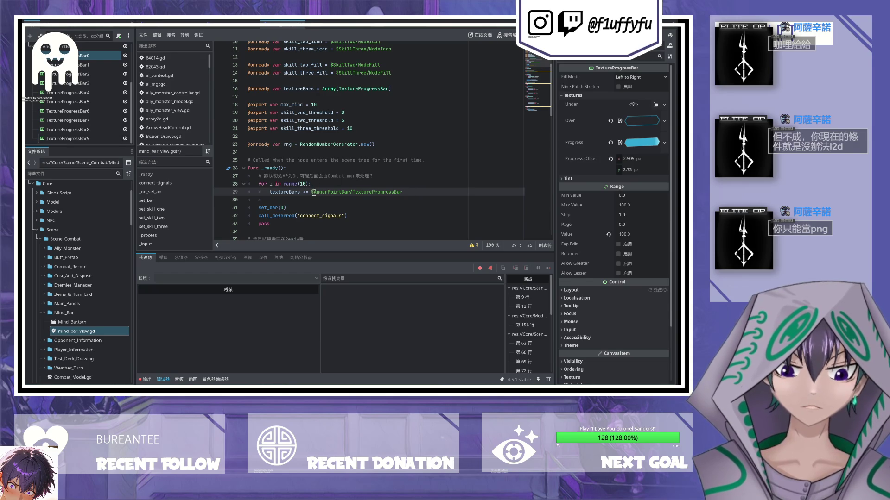
pyautogui.press('BackSpace')
pyautogui.write('"')
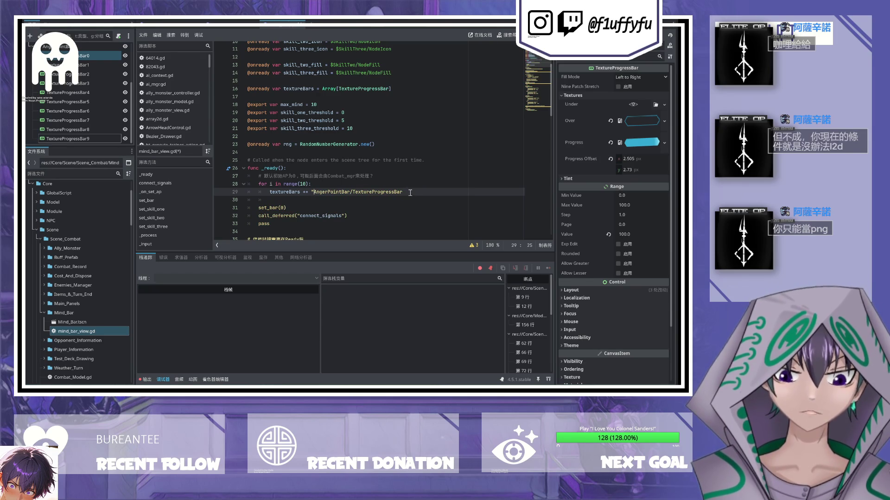
pyautogui.hotkey('ctrl', 'z')
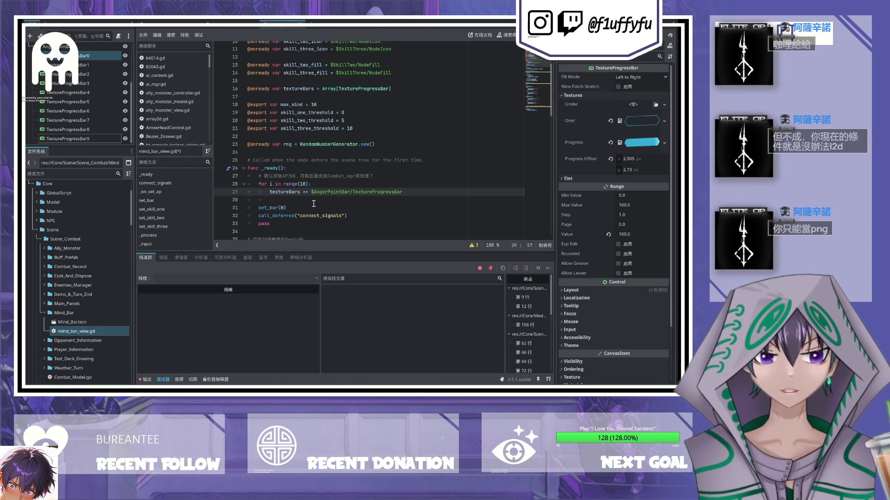
pyautogui.keyDown('shift'); pyautogui.click(259, 184); pyautogui.keyUp('shift')
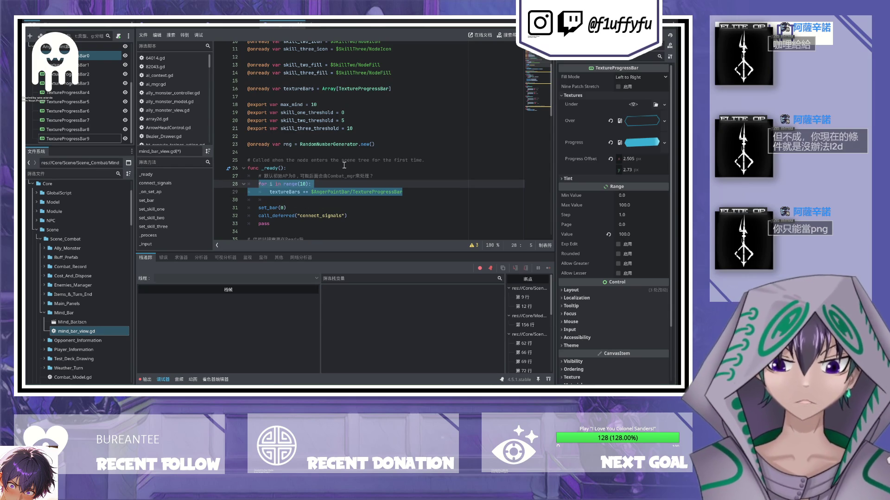
pyautogui.scroll(2, 345, 166)
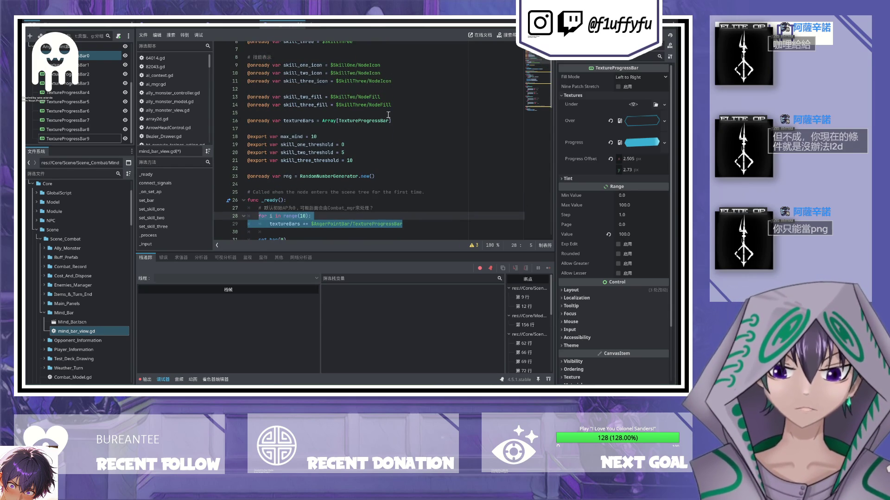
pyautogui.scroll(2, 388, 115)
pyautogui.click(371, 131)
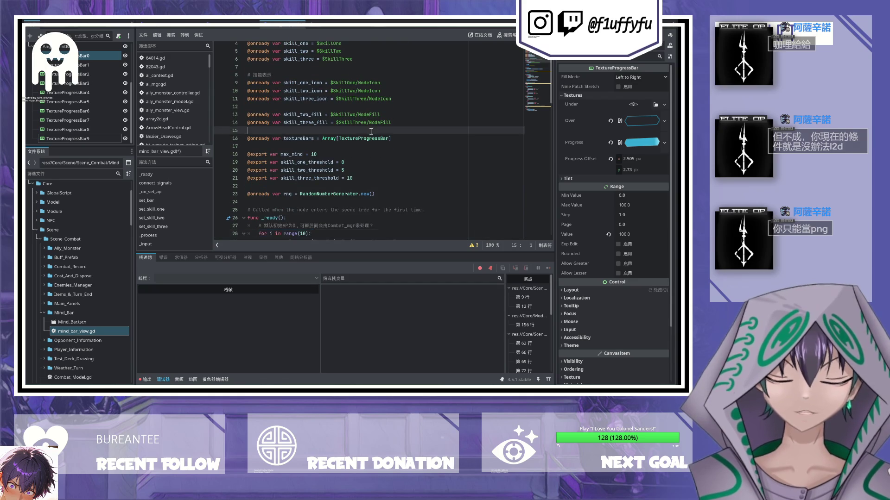
pyautogui.press('Return')
pyautogui.moveTo(65, 47)
pyautogui.mouseDown()
pyautogui.moveTo(281, 137)
pyautogui.moveTo(293, 117)
pyautogui.moveTo(326, 139)
pyautogui.mouseUp()
pyautogui.hotkey('ctrl', 's')
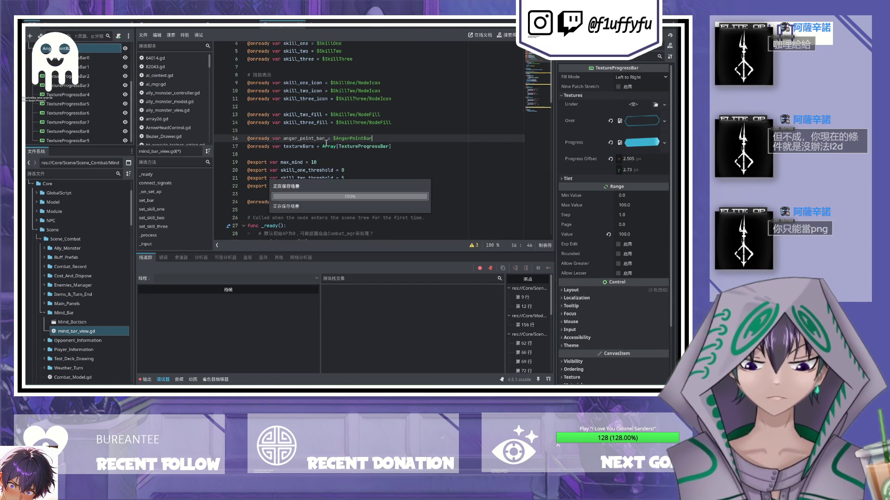
pyautogui.doubleClick(319, 138)
pyautogui.hotkey('ctrl', 'c')
pyautogui.scroll(-3, 297, 167)
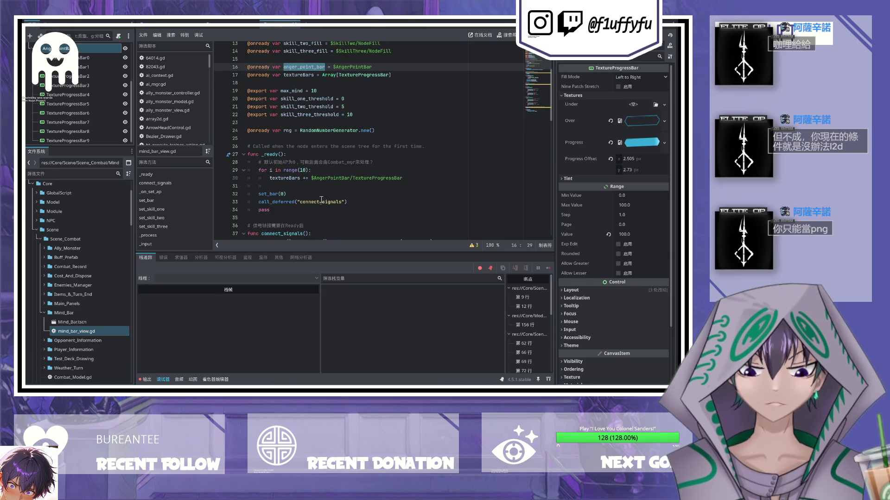
# Step: Rewrite the loop header to iterate anger_point_bar.get_children() and save
pyautogui.moveTo(408, 178); pyautogui.dragTo(257, 170)
pyautogui.write('f')
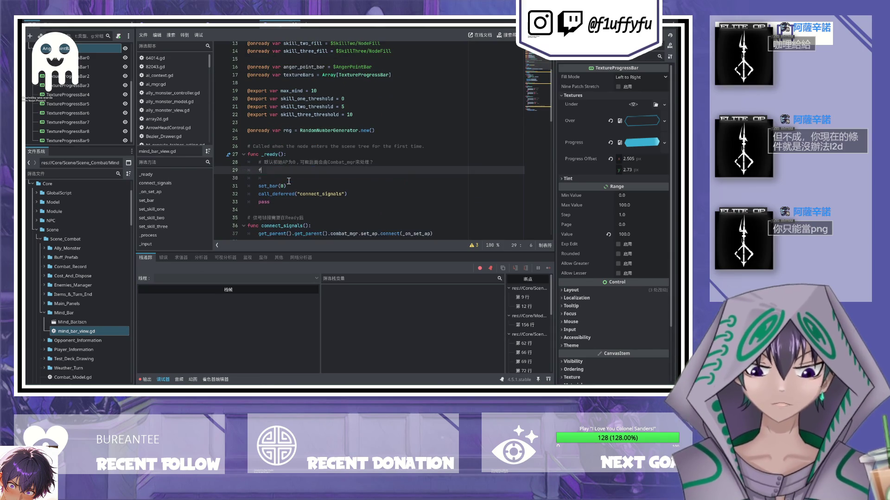
pyautogui.write('or var ')
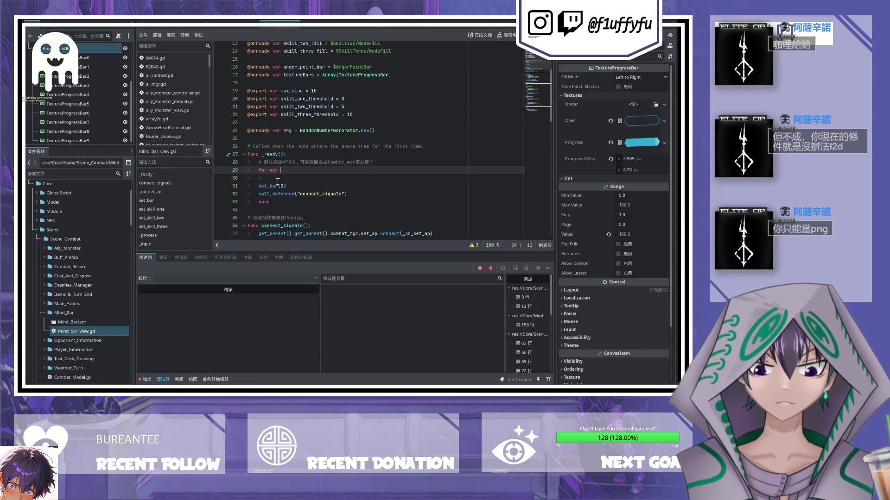
pyautogui.write('bar in')
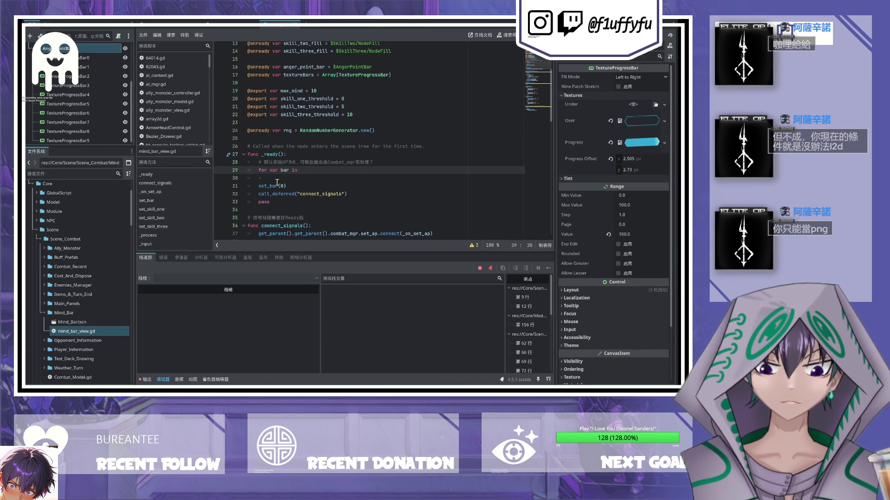
pyautogui.hotkey('ctrl', 'v')
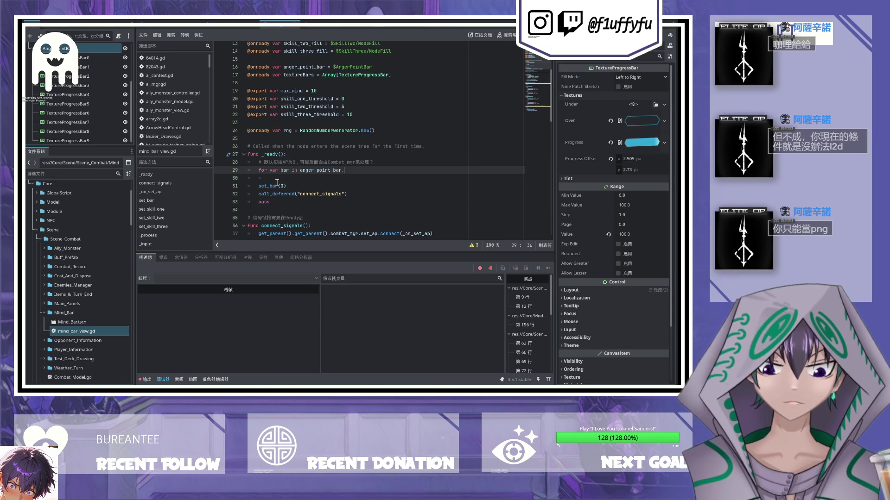
pyautogui.write('get_')
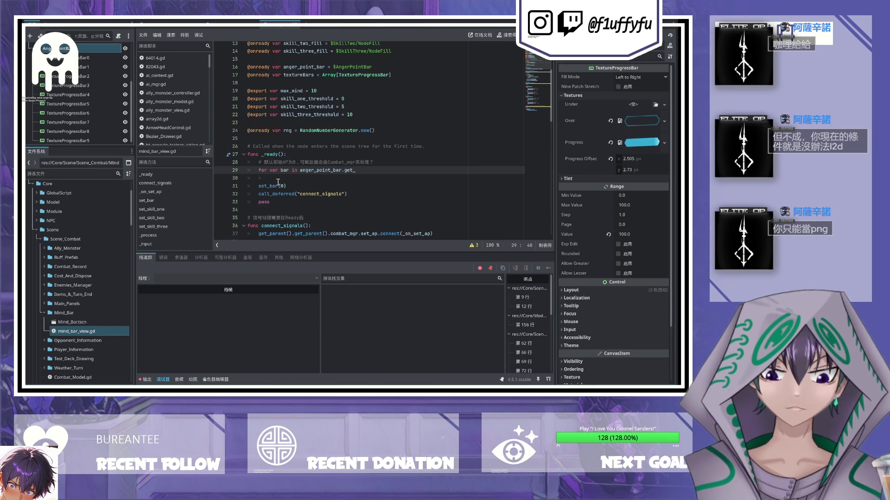
pyautogui.write('children():')
pyautogui.press('Return')
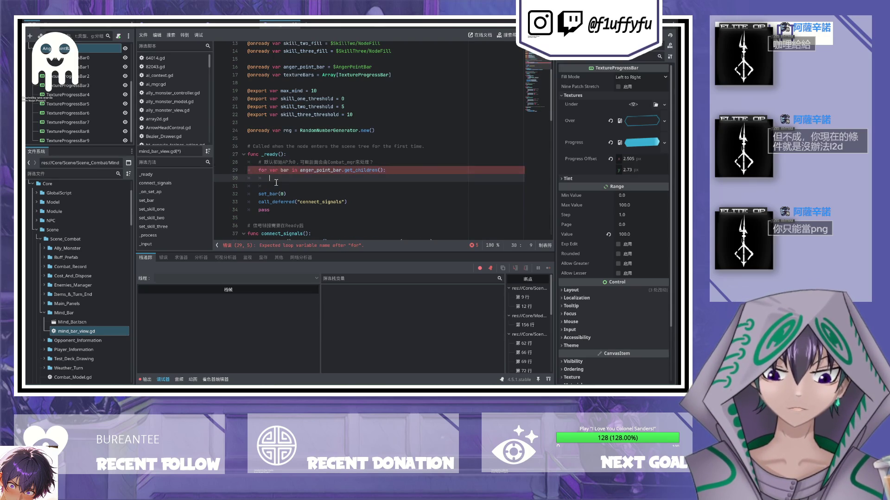
pyautogui.hotkey('ctrl', 's')
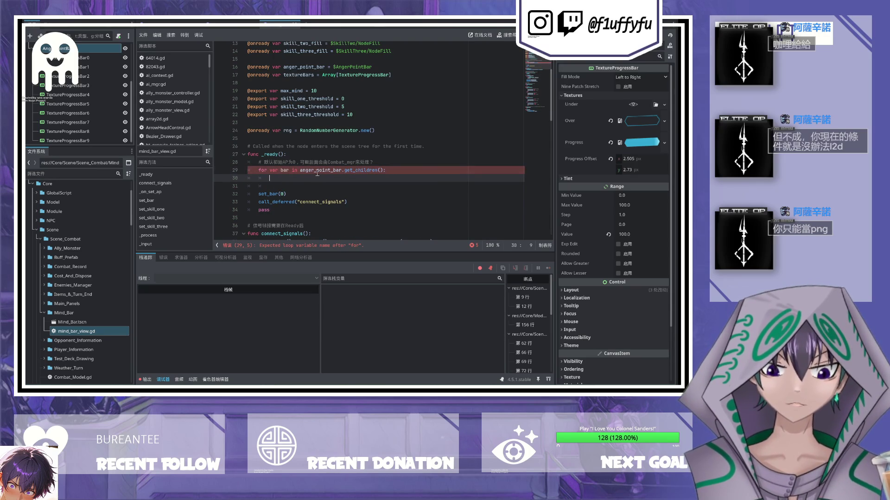
# Step: Remove the stray 'var' so the header reads 'for bar in anger_point_bar.get_children():'
pyautogui.doubleClick(317, 173)
pyautogui.click(308, 183)
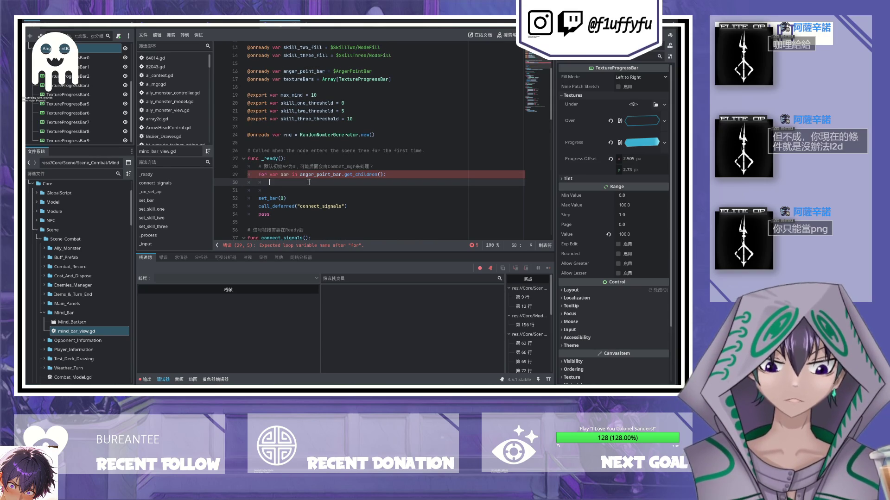
pyautogui.doubleClick(277, 175)
pyautogui.press('BackSpace')
pyautogui.press('BackSpace')
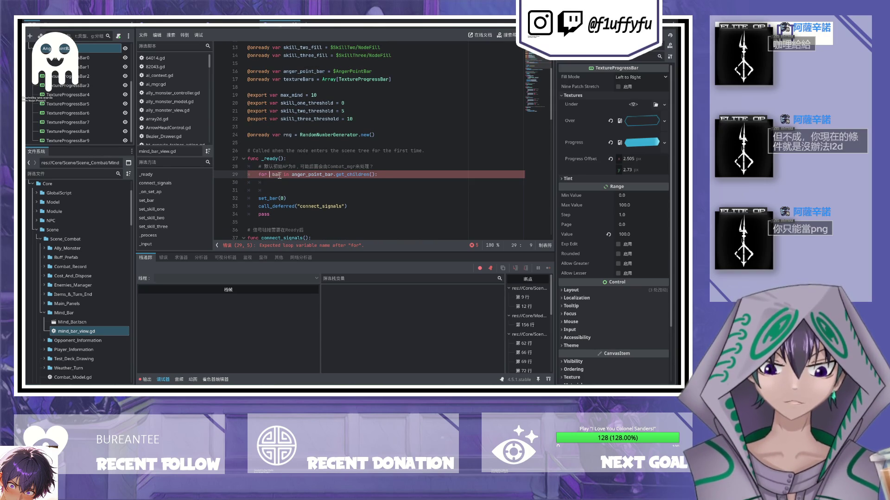
pyautogui.click(282, 182)
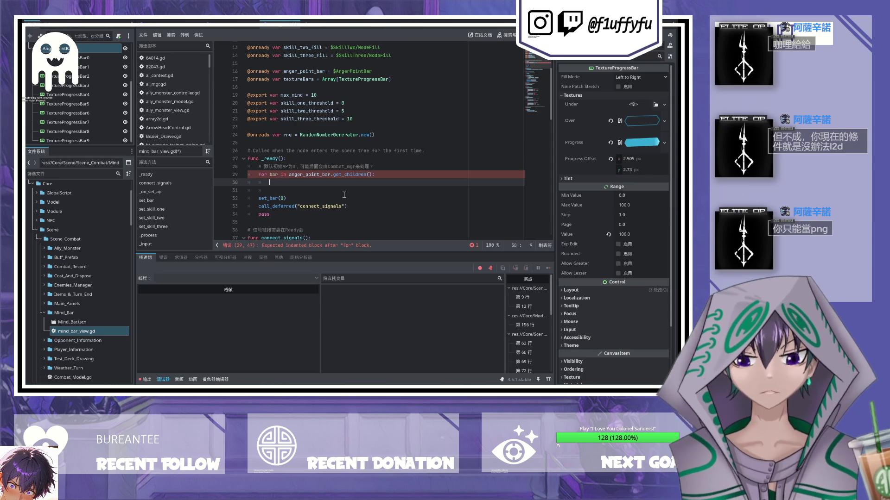
# Step: Write 'textureBars += bar' as the loop body
pyautogui.write('textureBar')
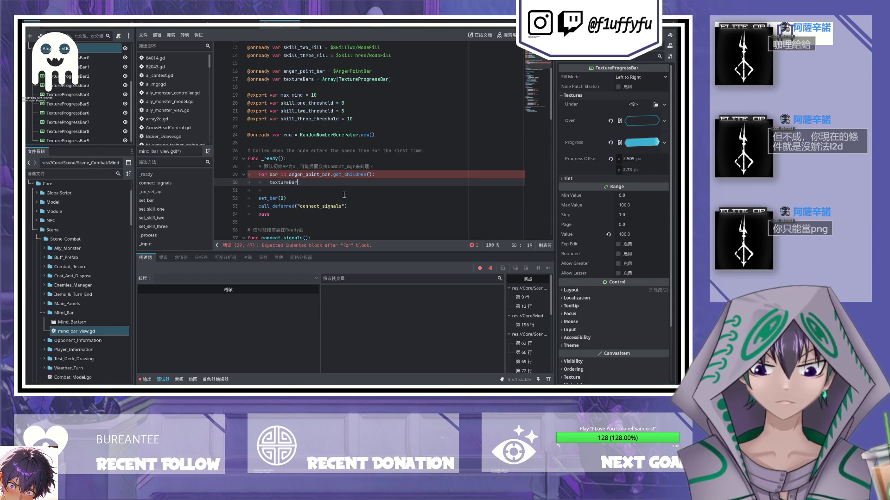
pyautogui.write('[')
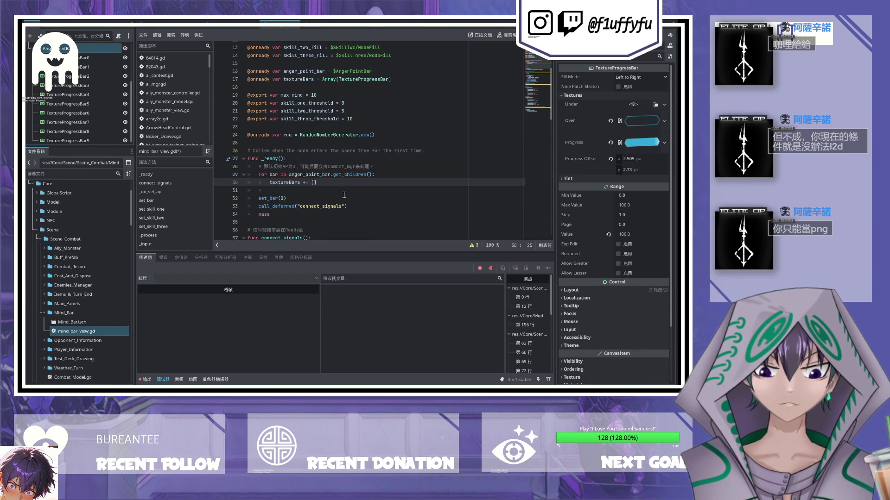
pyautogui.press('BackSpace')
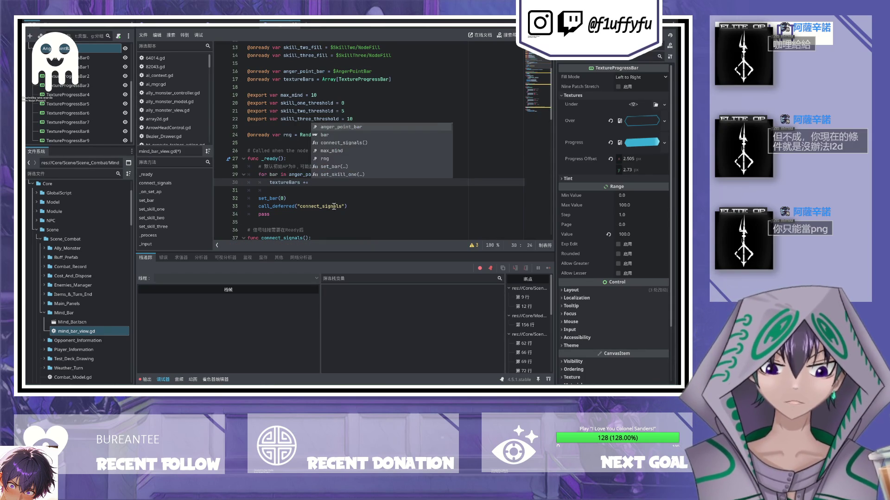
pyautogui.press('BackSpace')
pyautogui.press('BackSpace')
pyautogui.press('BackSpace')
pyautogui.write('.a')
pyautogui.press('BackSpace')
pyautogui.press('BackSpace')
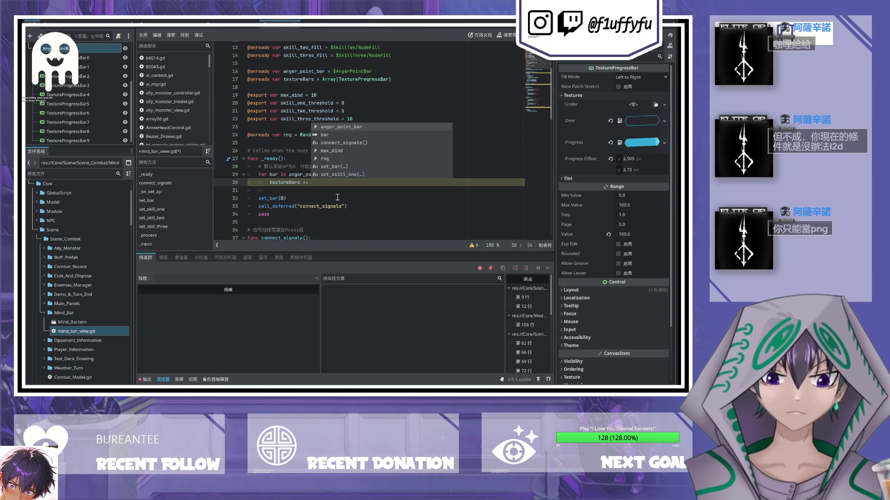
pyautogui.write('bar')
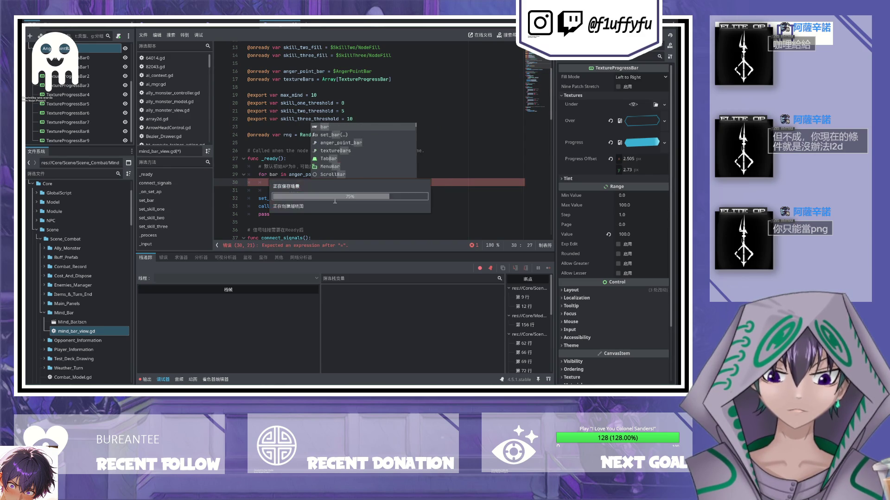
pyautogui.click(335, 191)
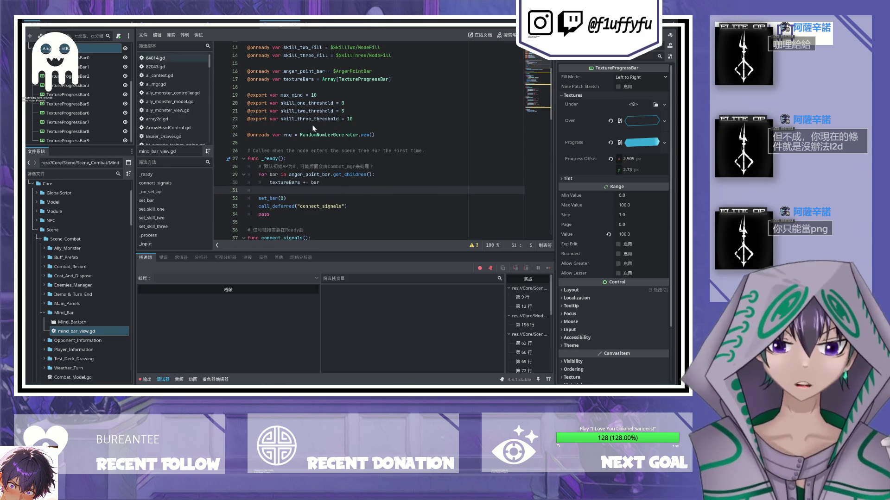
pyautogui.scroll(-1, 90, 94)
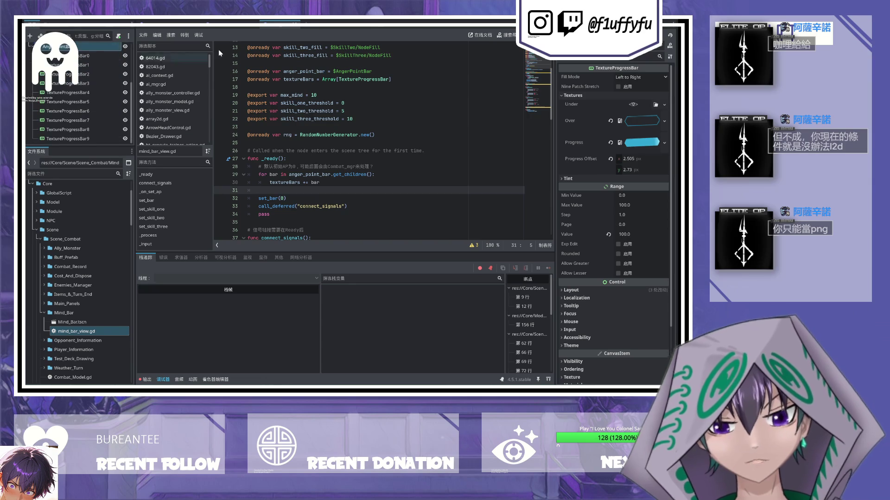
pyautogui.hotkey('ctrl', 'F1')
pyautogui.press('F6')
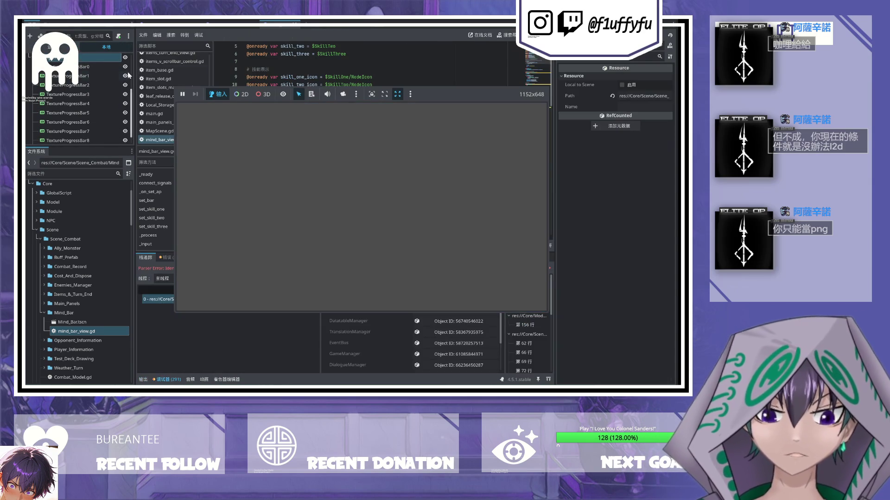
pyautogui.click(54, 60)
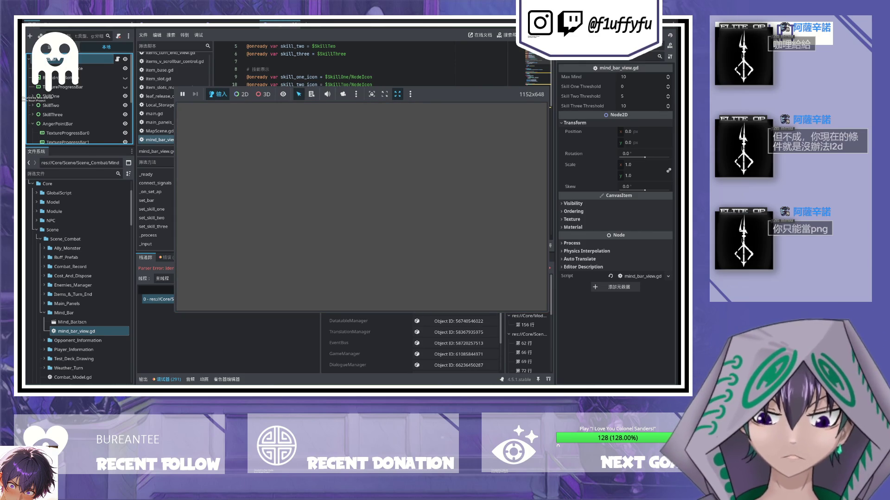
pyautogui.press('F8')
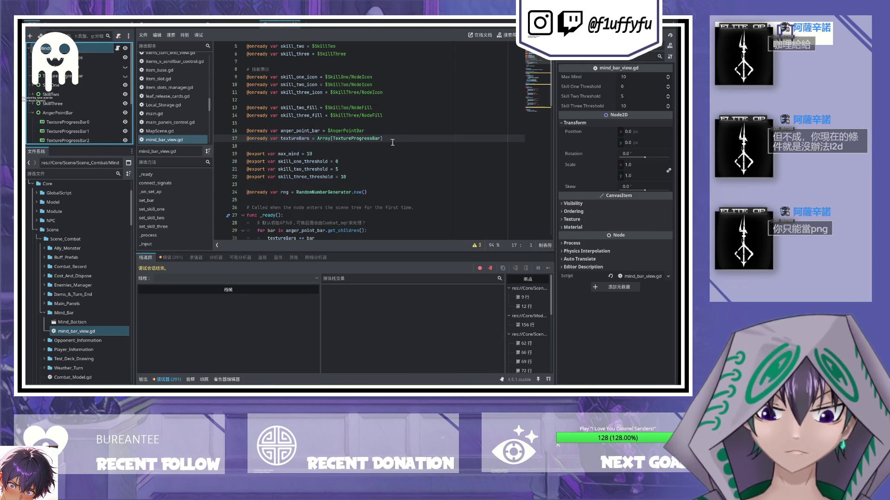
pyautogui.click(391, 132)
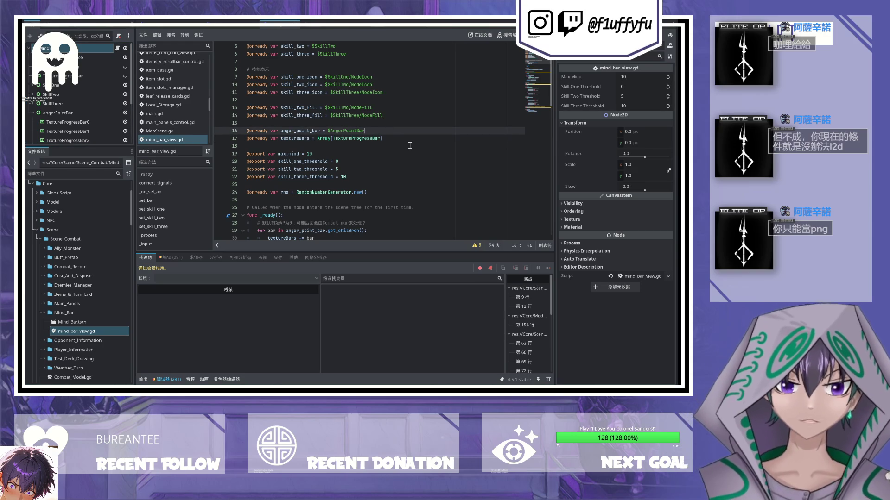
pyautogui.click(404, 136)
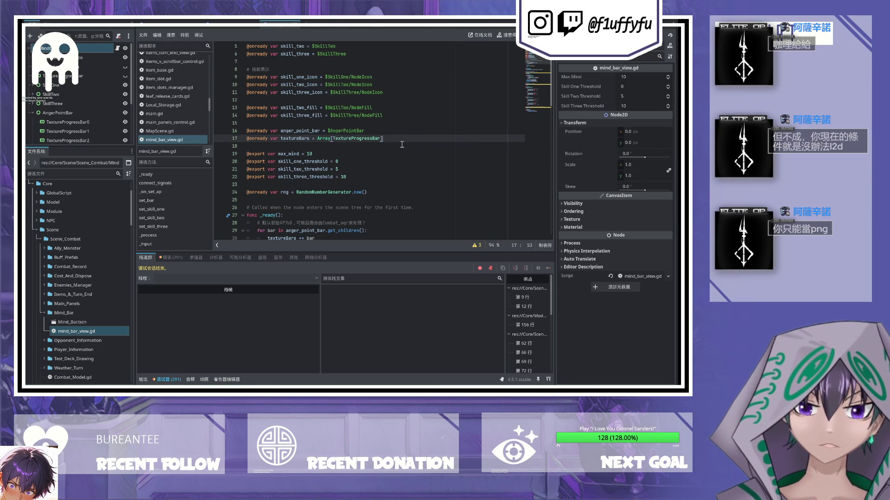
pyautogui.scroll(2, 402, 144)
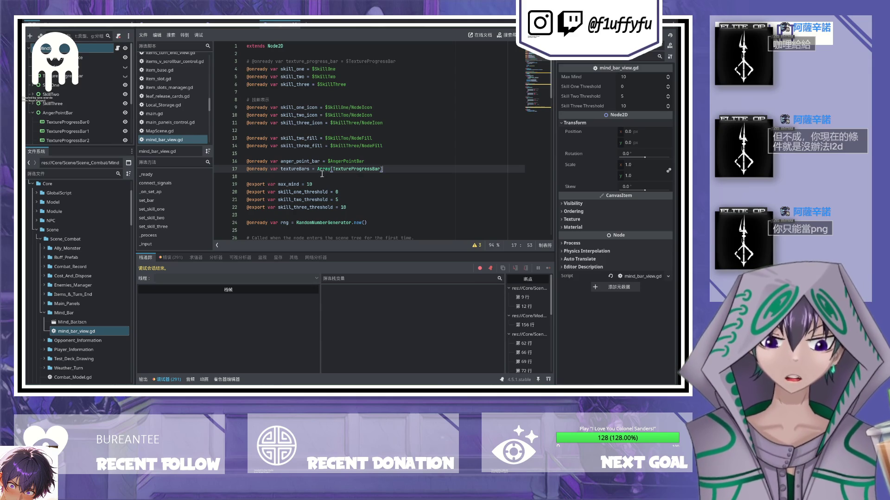
pyautogui.doubleClick(324, 169)
pyautogui.write('List')
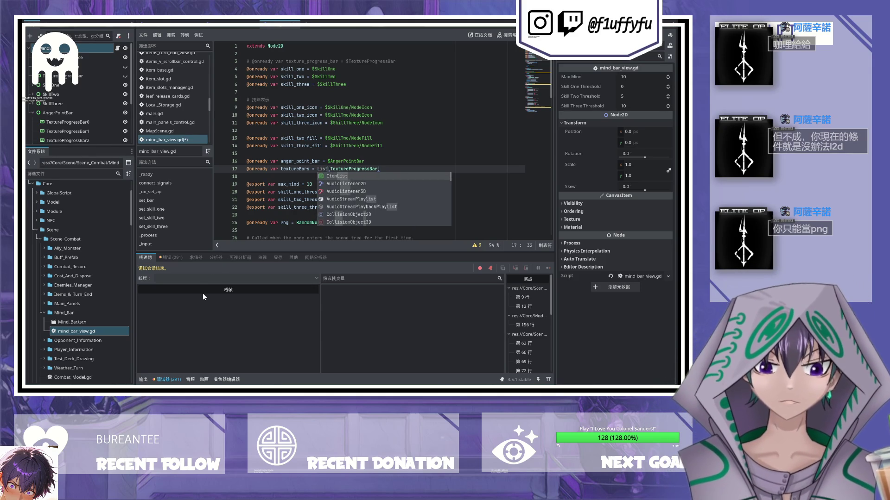
pyautogui.press('BackSpace')
pyautogui.press('BackSpace')
pyautogui.press('BackSpace')
pyautogui.write('Arra')
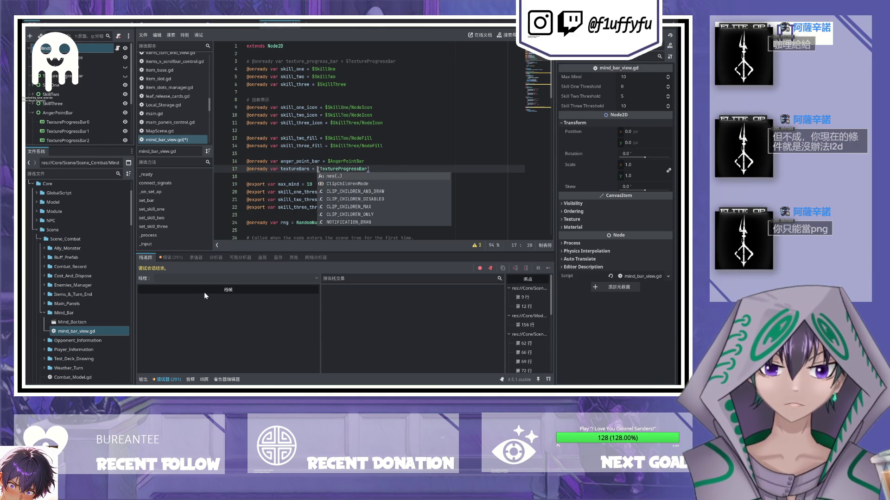
pyautogui.write('y')
pyautogui.press('Return')
pyautogui.hotkey('ctrl', 's')
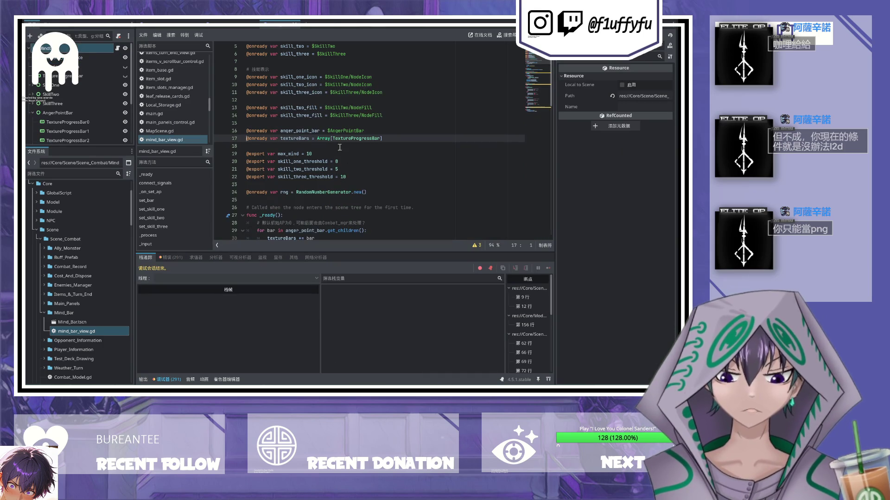
pyautogui.moveTo(317, 139); pyautogui.dragTo(397, 140)
# Step: Clear the textureBars initial value and add 'textureBars = new Array[TextureProgressBar]' in _ready
pyautogui.press('BackSpace')
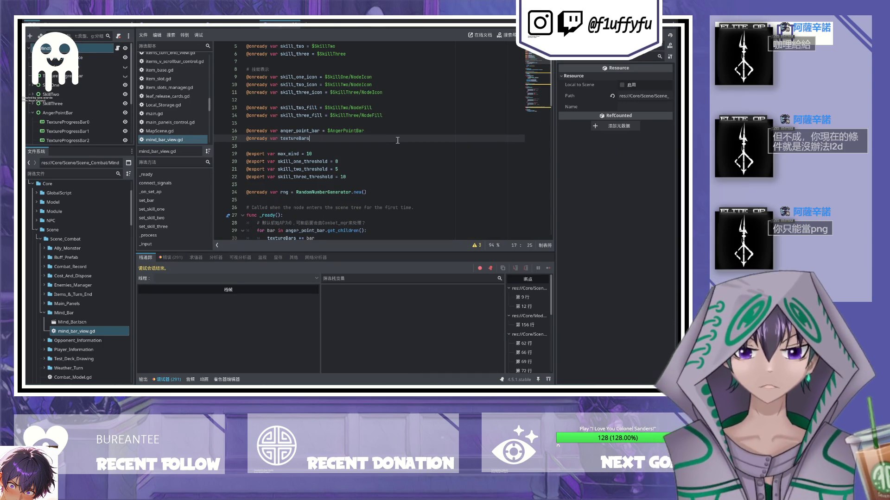
pyautogui.press('BackSpace')
pyautogui.press('BackSpace')
pyautogui.press('BackSpace')
pyautogui.scroll(-3, 397, 141)
pyautogui.click(308, 153)
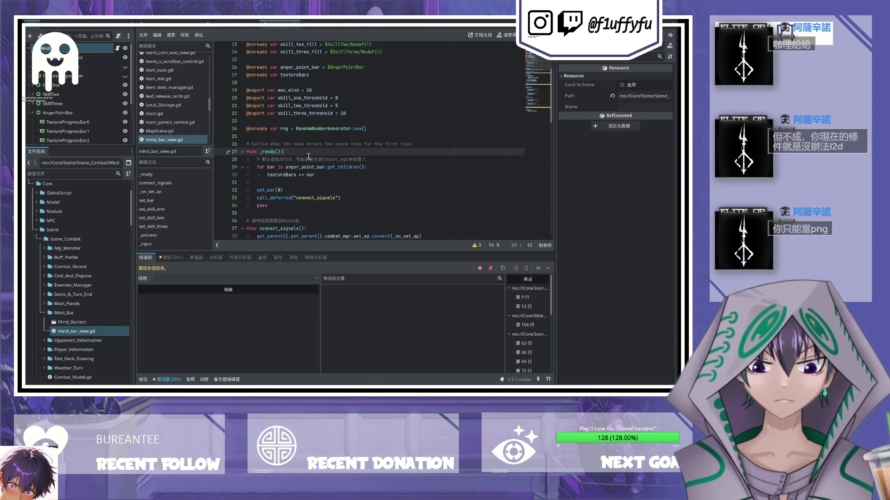
pyautogui.click(372, 159)
pyautogui.press('Return')
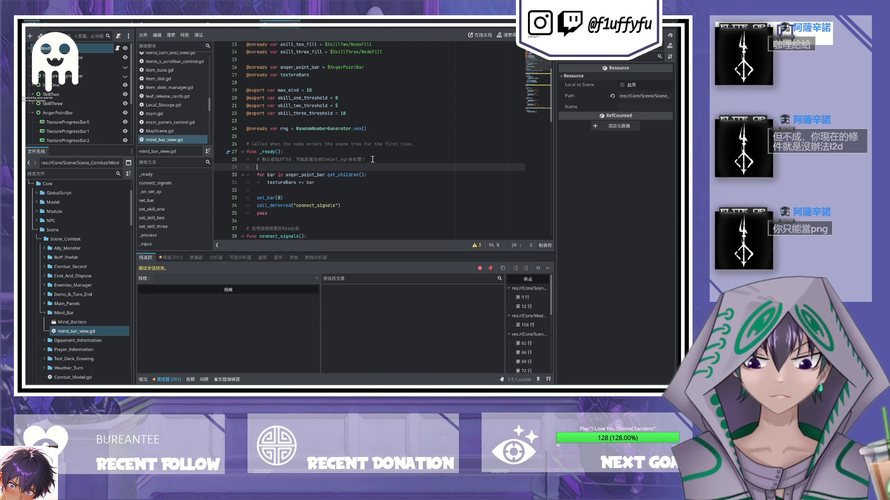
pyautogui.write('extureBars = ')
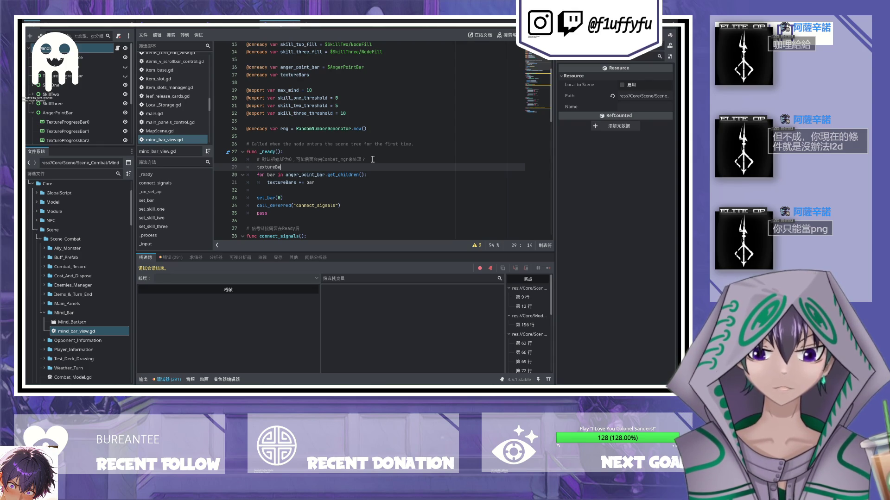
pyautogui.write('new Array')
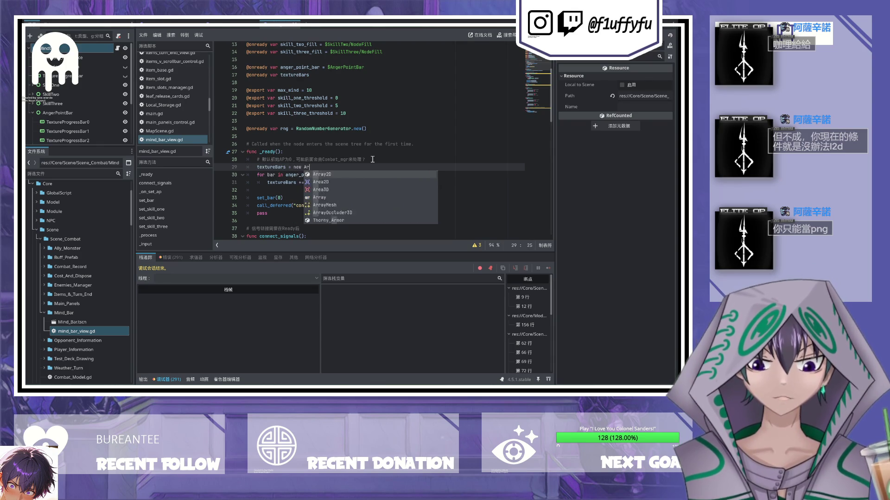
pyautogui.write('[T')
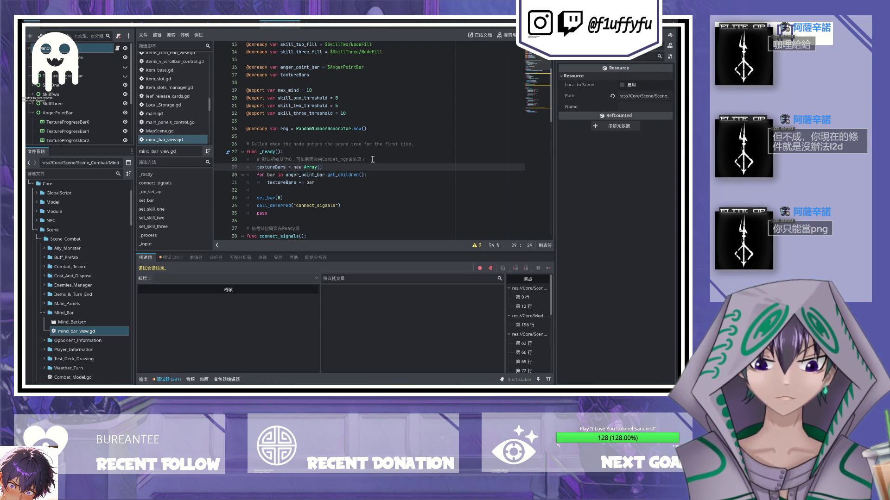
pyautogui.write('extureP')
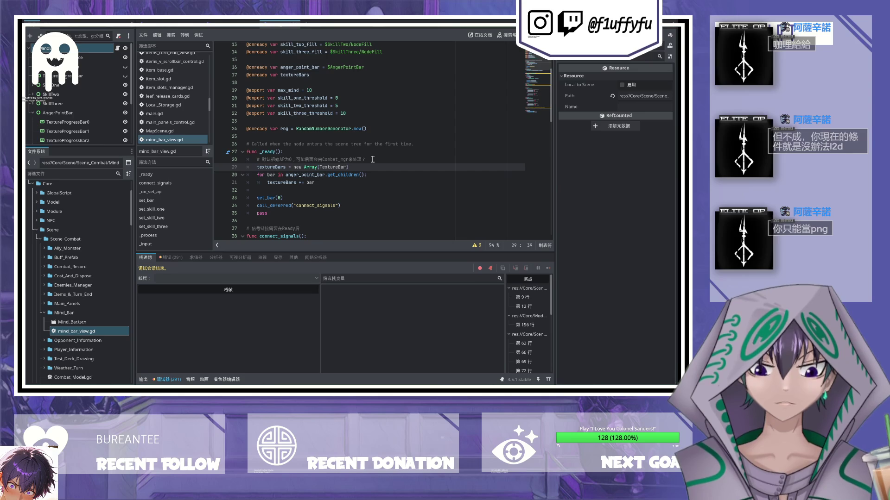
pyautogui.write('rogres')
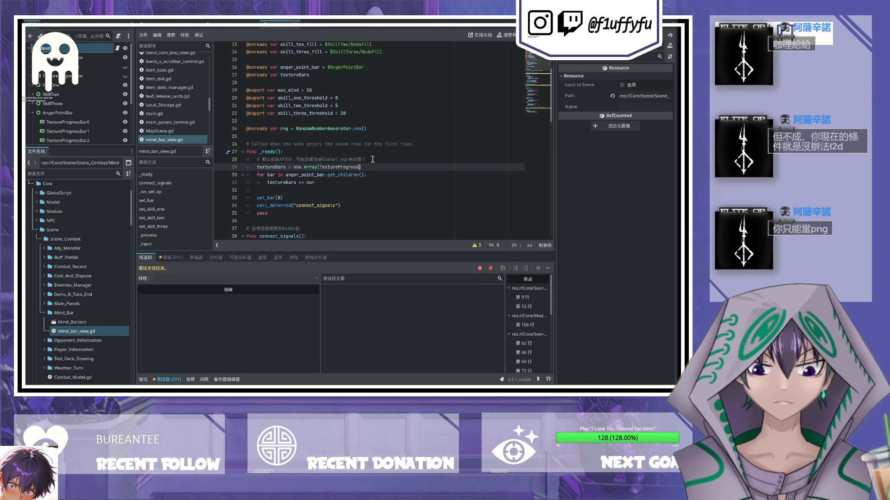
pyautogui.write('sBar')
pyautogui.press('Return')
# Step: Add '()' to the line 29 constructor, save, then remove the parentheses again
pyautogui.click(371, 175)
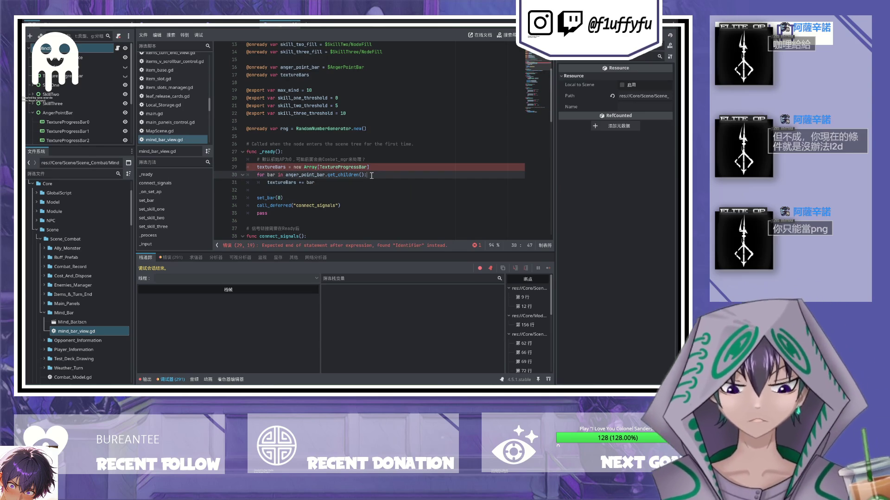
pyautogui.click(389, 162)
pyautogui.click(379, 168)
pyautogui.write('()')
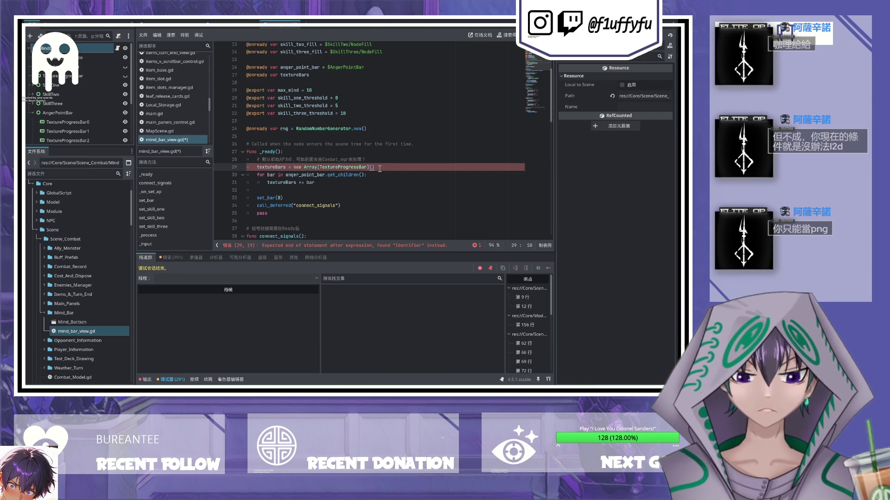
pyautogui.hotkey('ctrl', 's')
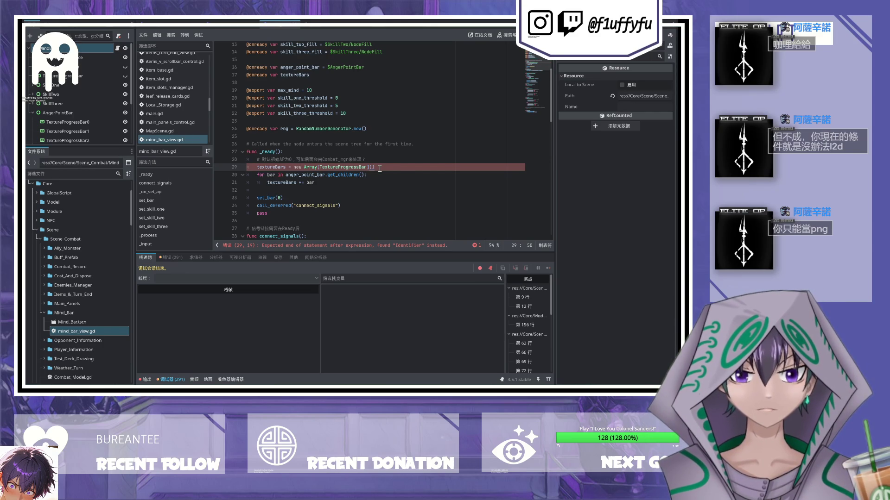
pyautogui.press('BackSpace')
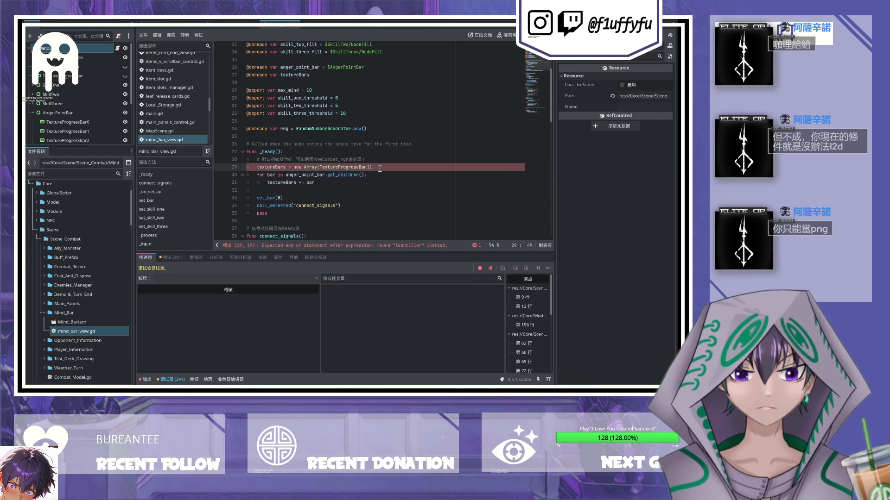
pyautogui.press('BackSpace')
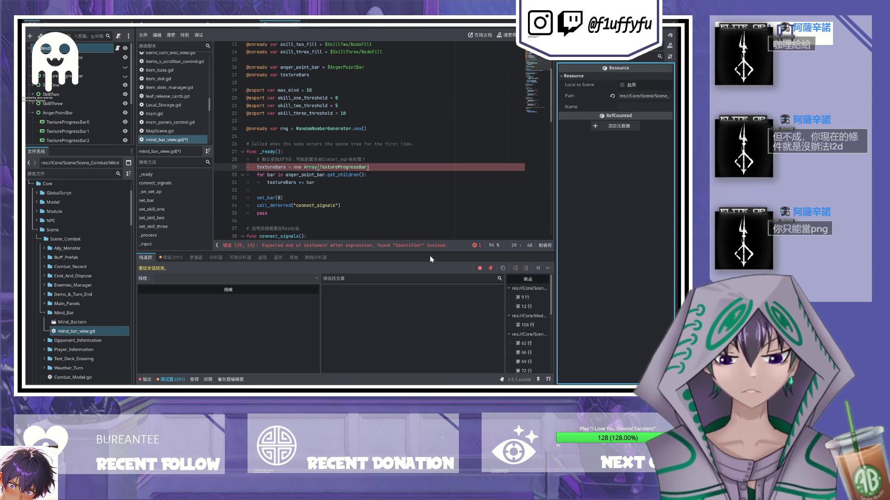
# Step: Replace the line 29 constructor with 'textureBars := []' and save
pyautogui.click(292, 168)
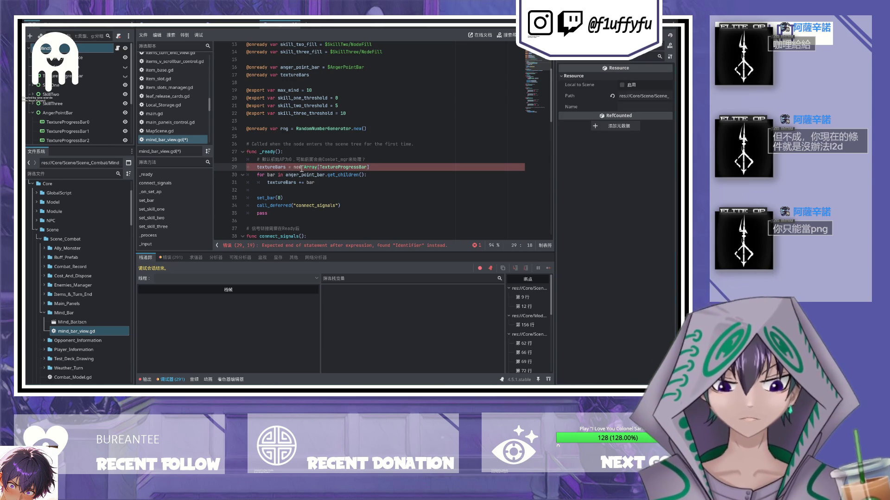
pyautogui.write(':')
pyautogui.moveTo(296, 167); pyautogui.dragTo(393, 169)
pyautogui.write('[')
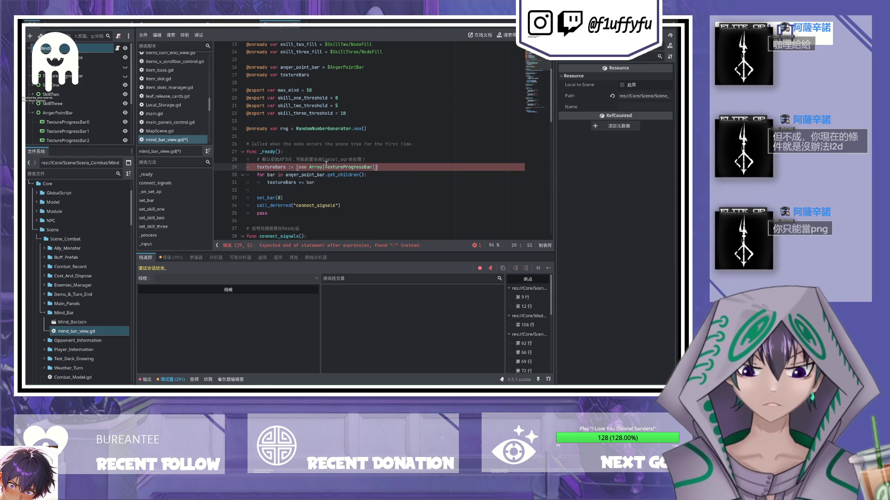
pyautogui.keyDown('shift'); pyautogui.click(296, 168); pyautogui.keyUp('shift')
pyautogui.write('[]')
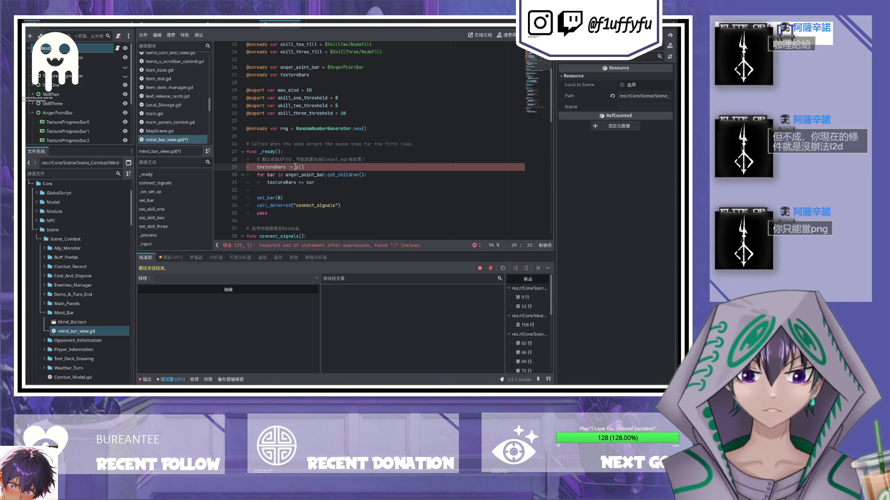
pyautogui.hotkey('ctrl', 's')
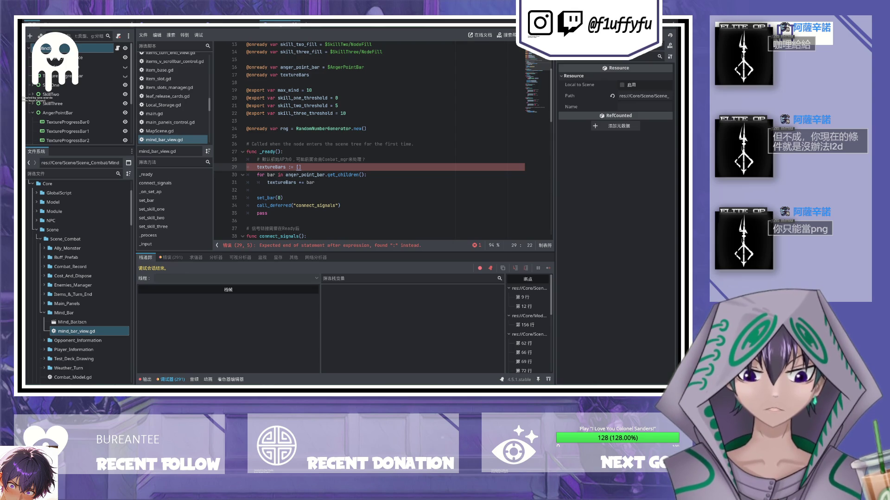
# Step: Change line 29 to 'textureBars = []', make line 31 'textureBars += [bar]', and launch the game
pyautogui.click(293, 168)
pyautogui.press('BackSpace')
pyautogui.press('BackSpace')
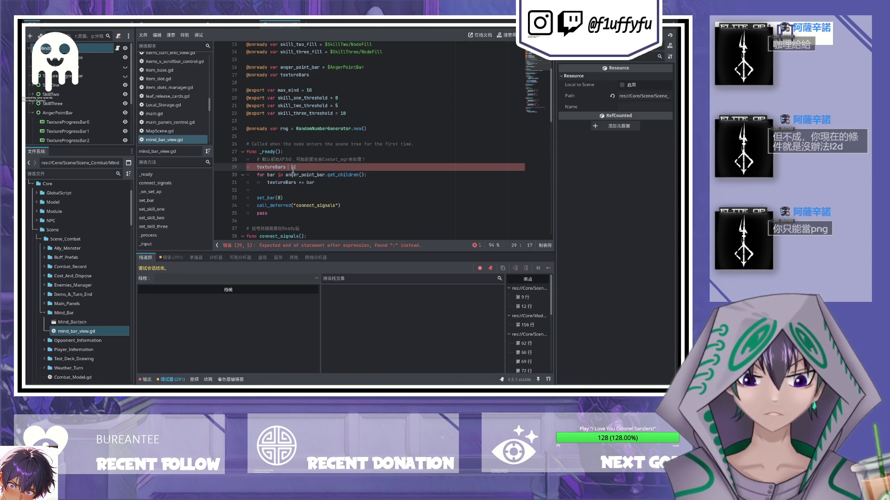
pyautogui.write('=[')
pyautogui.click(364, 169)
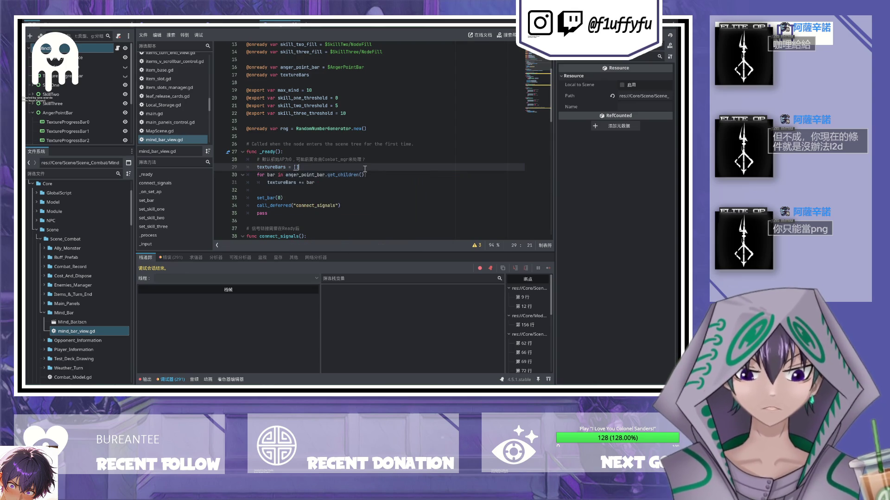
pyautogui.doubleClick(308, 182)
pyautogui.write('barr]')
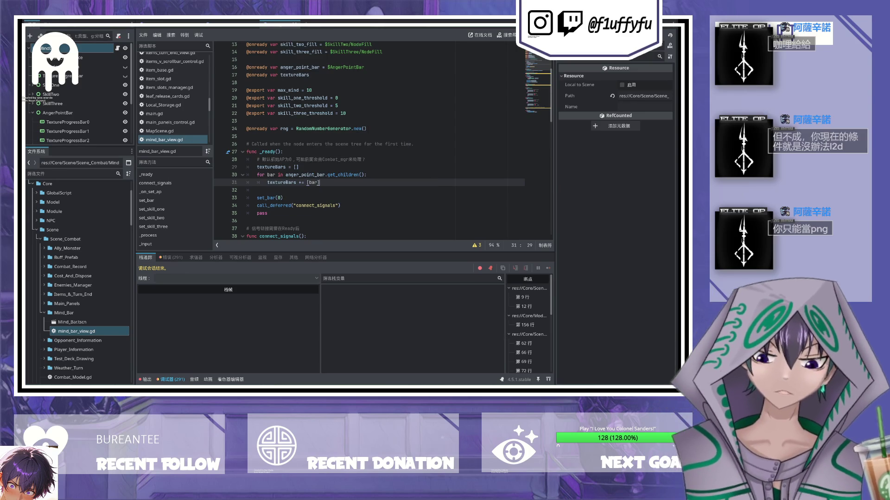
pyautogui.press('F5')
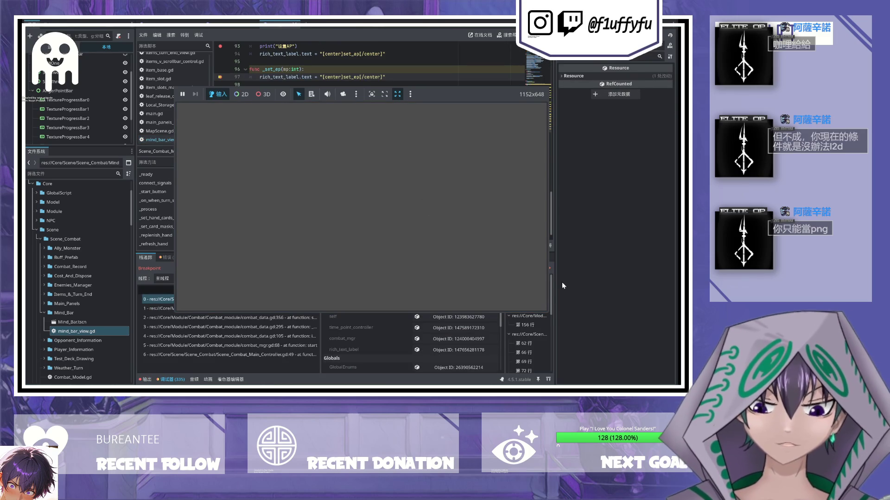
# Step: Continue through both breakpoints with F12, then stop the test run with F8
pyautogui.press('F12')
pyautogui.press('F12')
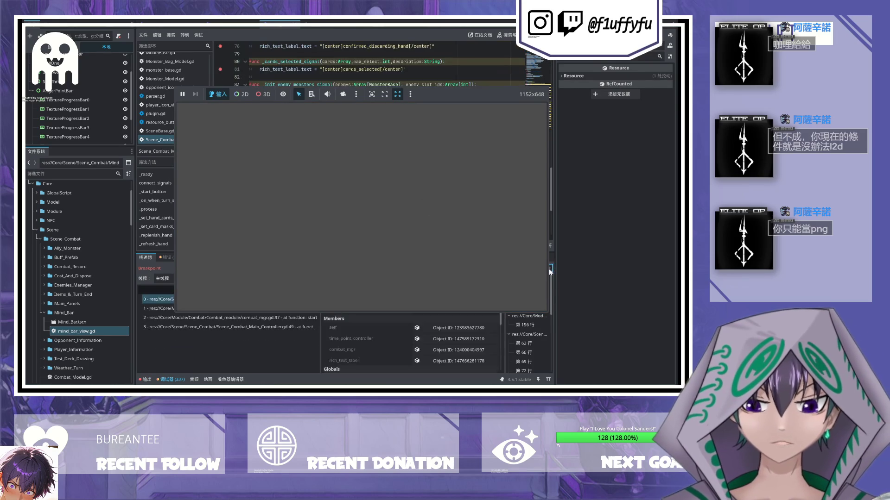
pyautogui.press('F12')
pyautogui.press('F12')
pyautogui.press('F12')
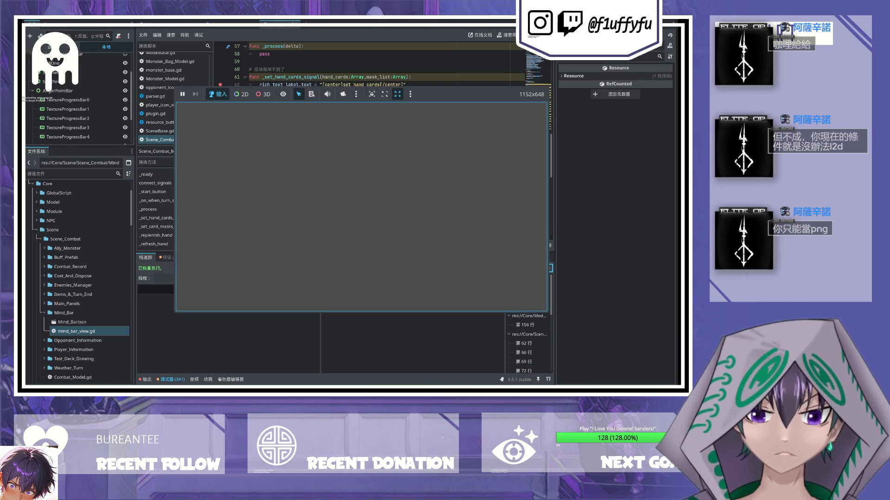
pyautogui.press('F8')
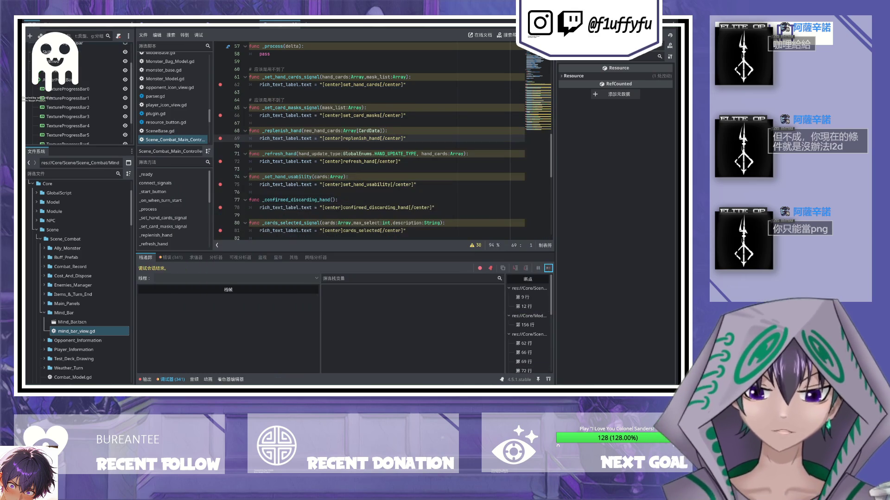
# Step: In the 2D view, select all ten progress bars, TextureProgressBar0 through TextureProgressBar9
pyautogui.click(89, 57)
pyautogui.click(283, 23)
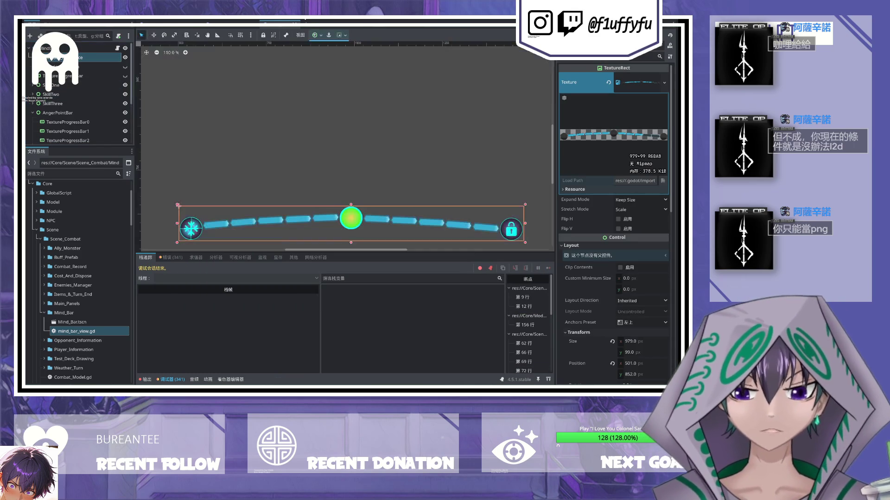
pyautogui.click(98, 122)
pyautogui.scroll(-3, 96, 121)
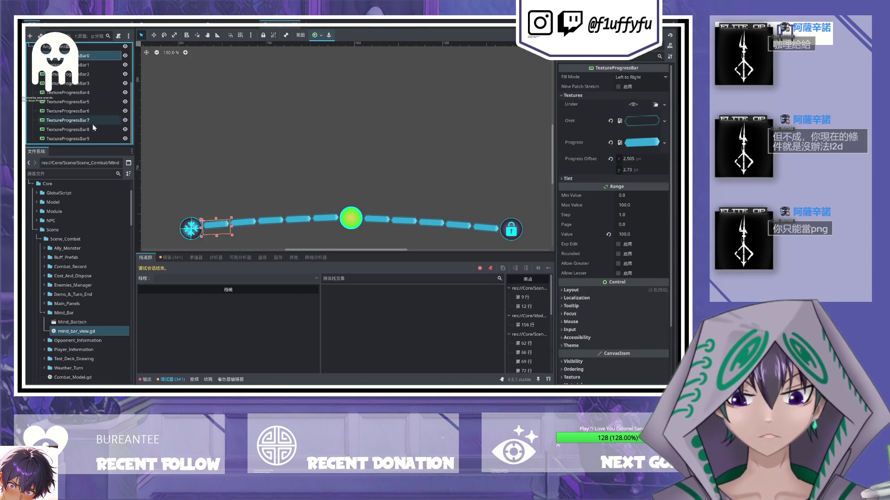
pyautogui.keyDown('shift'); pyautogui.click(95, 140); pyautogui.keyUp('shift')
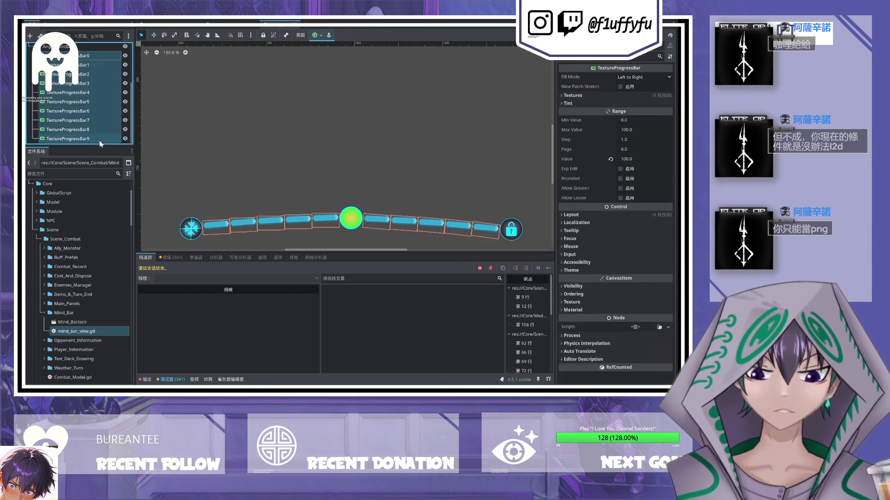
# Step: Reset the bars' Value to 0 and toggle their arc and fill visibility on the canvas
pyautogui.click(633, 159)
pyautogui.write('0.')
pyautogui.press('Up')
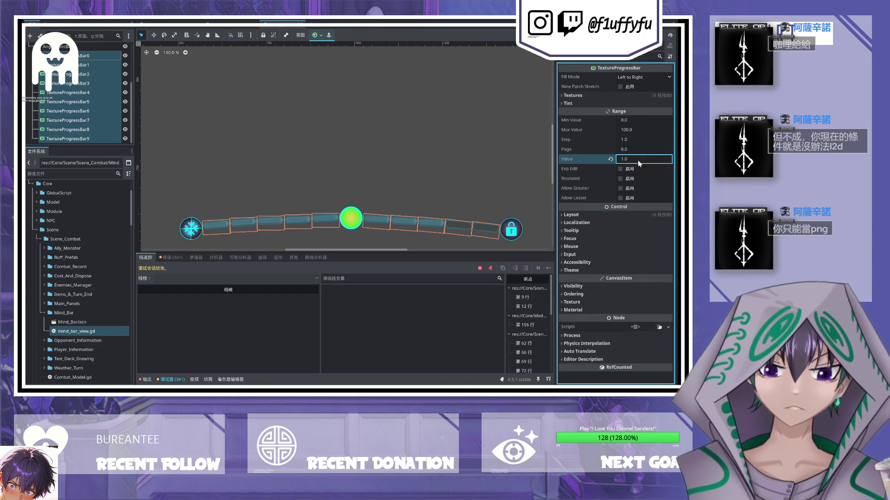
pyautogui.click(631, 158)
pyautogui.click(610, 159)
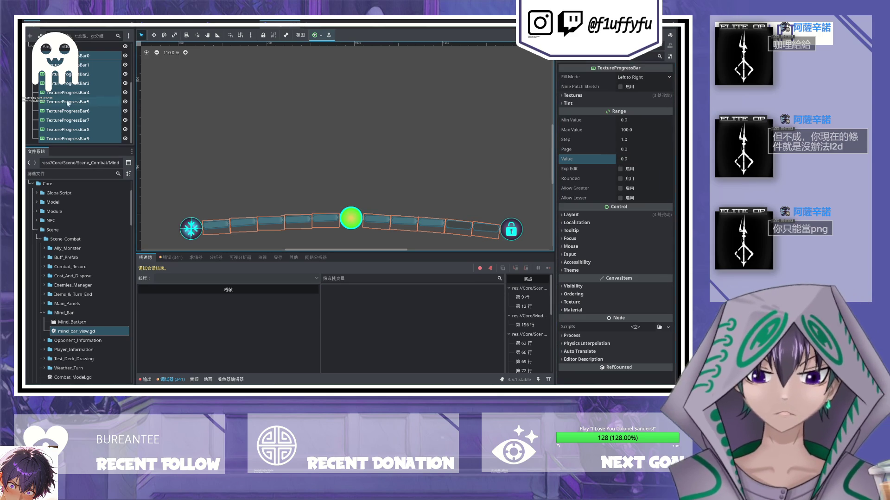
pyautogui.scroll(3, 68, 103)
pyautogui.click(126, 76)
pyautogui.click(126, 76)
pyautogui.click(126, 57)
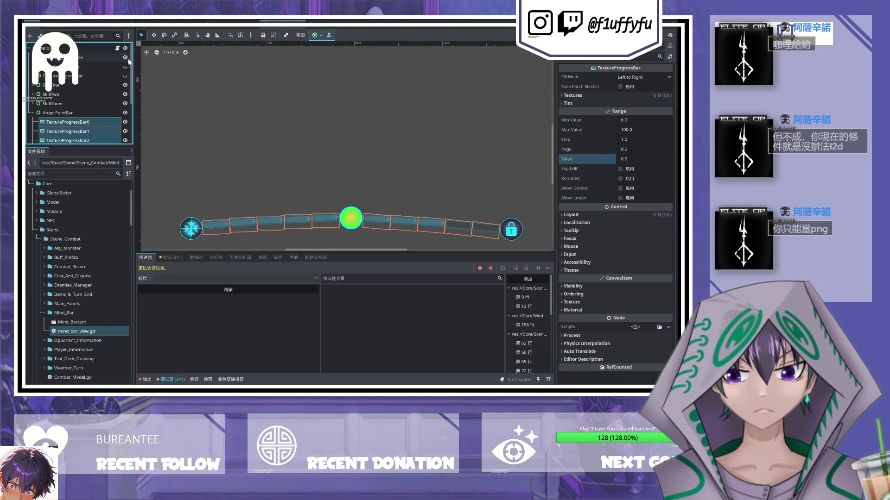
# Step: Set all ten bars' Value to 100 and save the scene
pyautogui.scroll(-3, 63, 117)
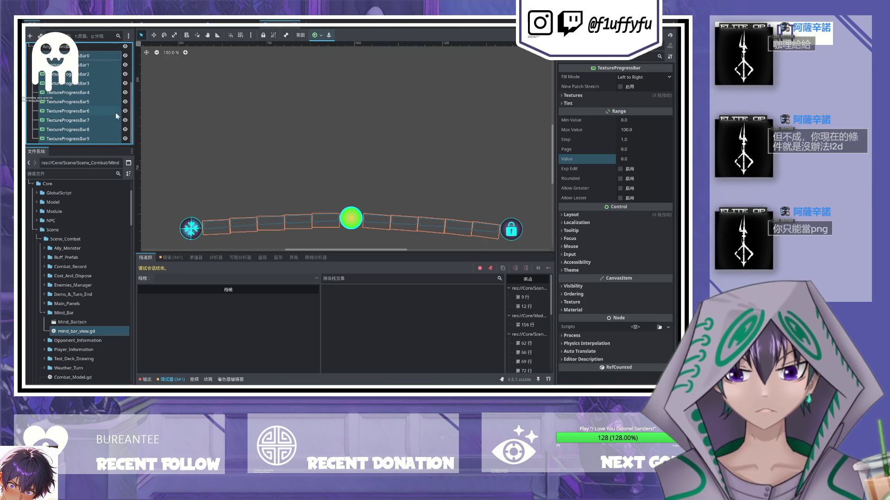
pyautogui.click(642, 158)
pyautogui.write('100')
pyautogui.press('Return')
pyautogui.hotkey('ctrl', 's')
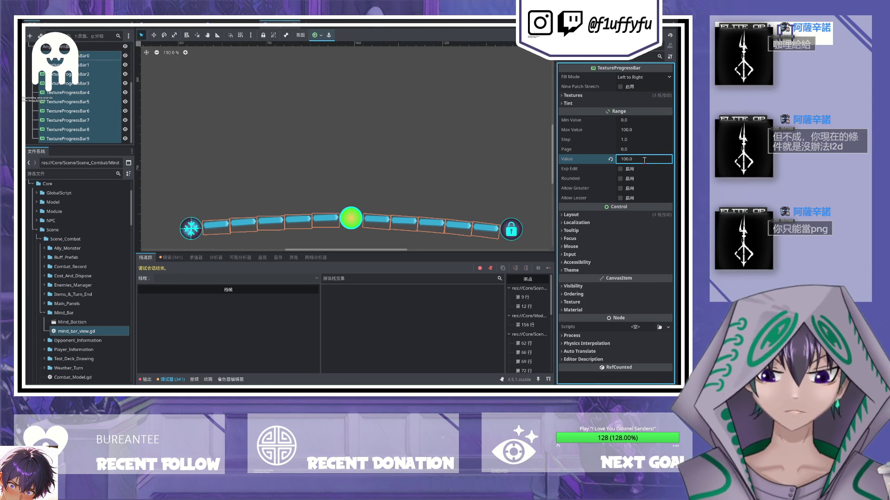
# Step: Change the bars' Value to 50 for half-filled segments and run the game
pyautogui.click(632, 159)
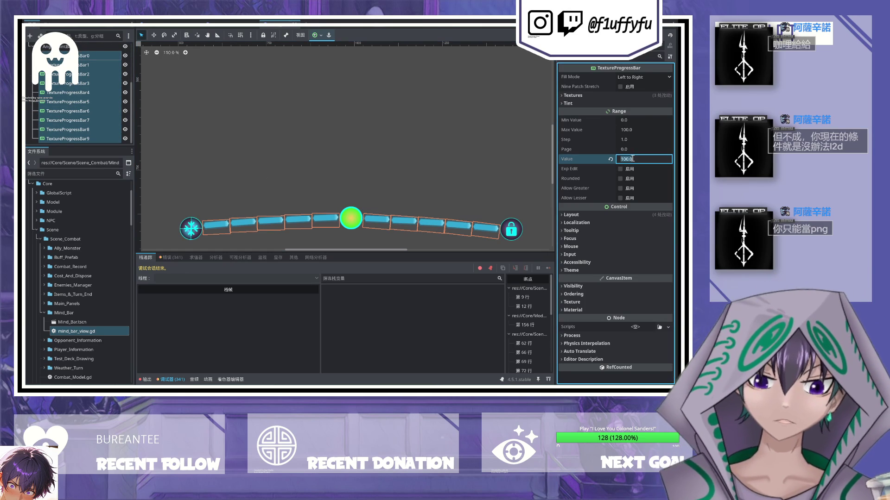
pyautogui.write('50')
pyautogui.press('Return')
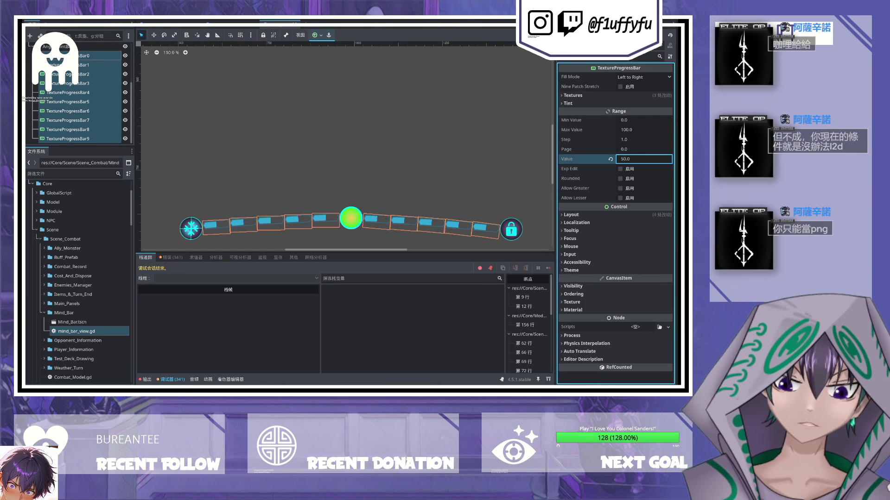
pyautogui.press('F6')
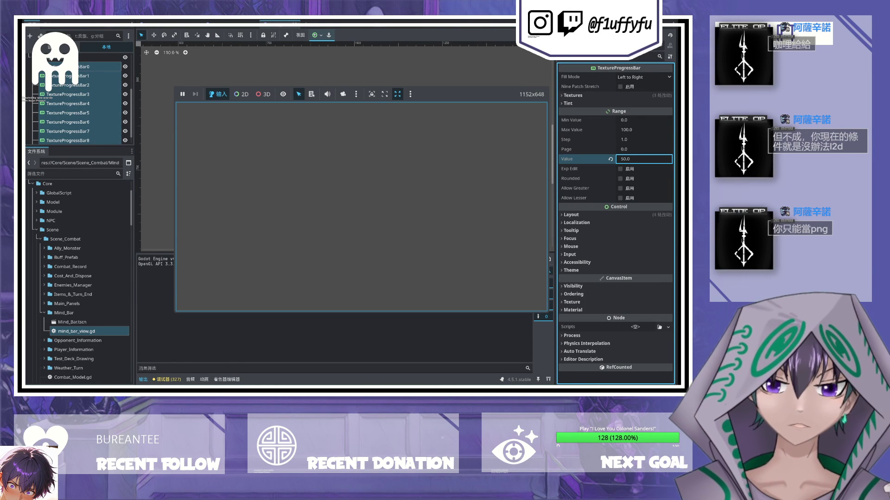
# Step: Open mind_bar_view.gd from the root node, relaunch the game, and save the edited script
pyautogui.scroll(3, 92, 80)
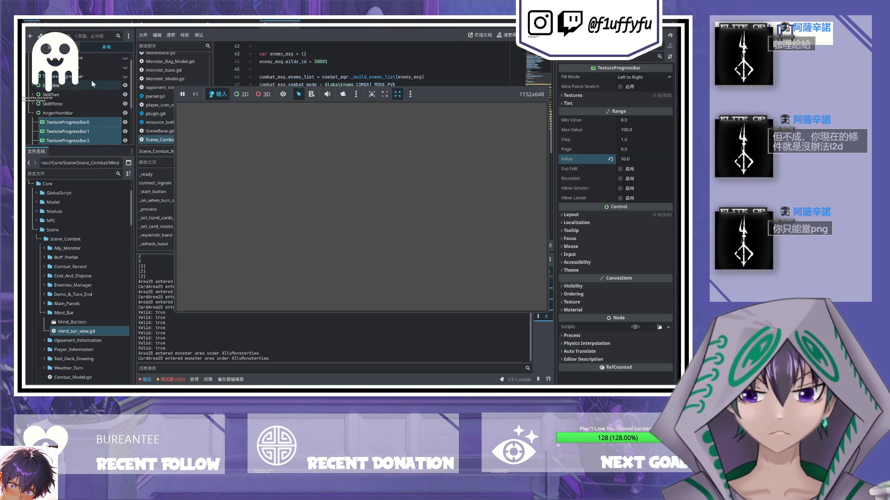
pyautogui.scroll(1, 92, 81)
pyautogui.click(118, 59)
pyautogui.scroll(-2, 360, 212)
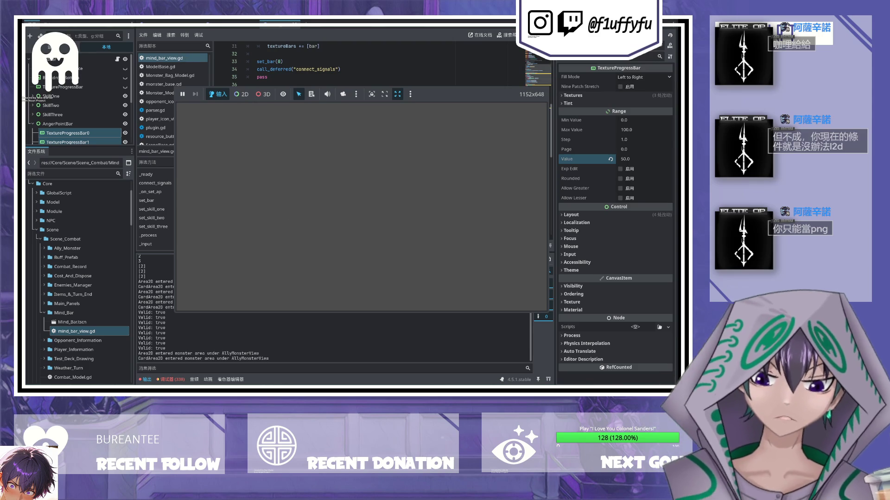
pyautogui.press('F5')
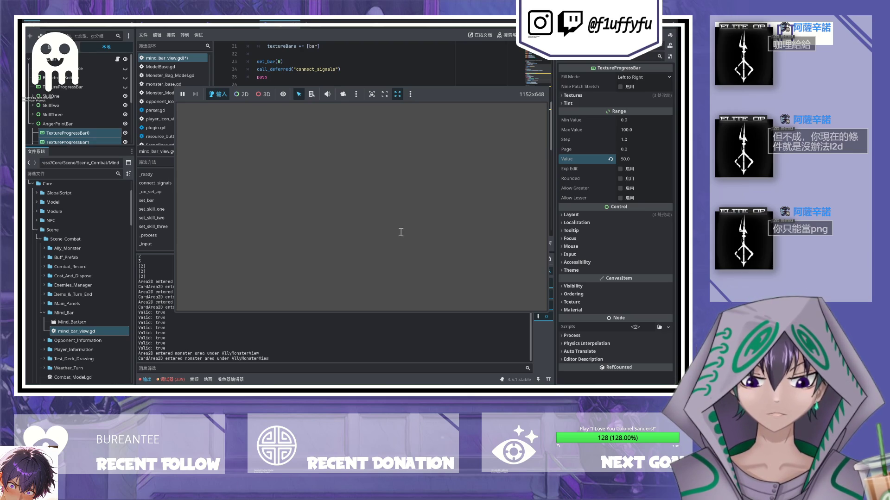
pyautogui.scroll(-2, 317, 239)
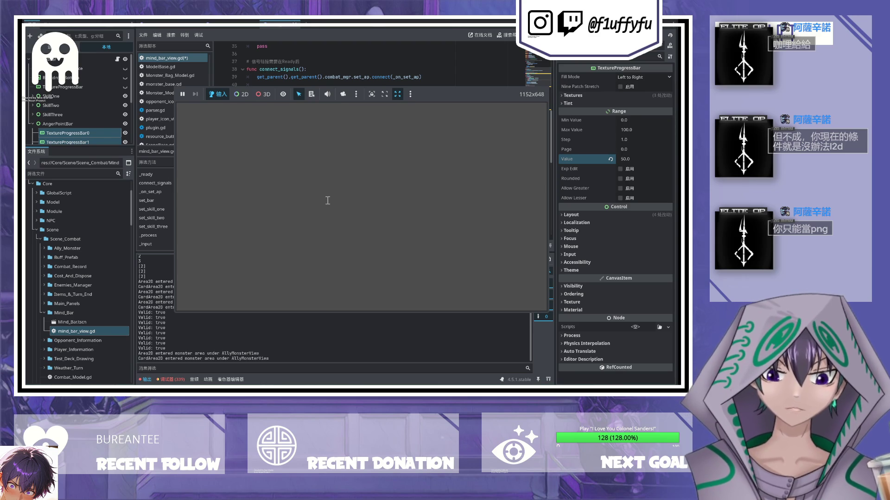
pyautogui.hotkey('ctrl', 's')
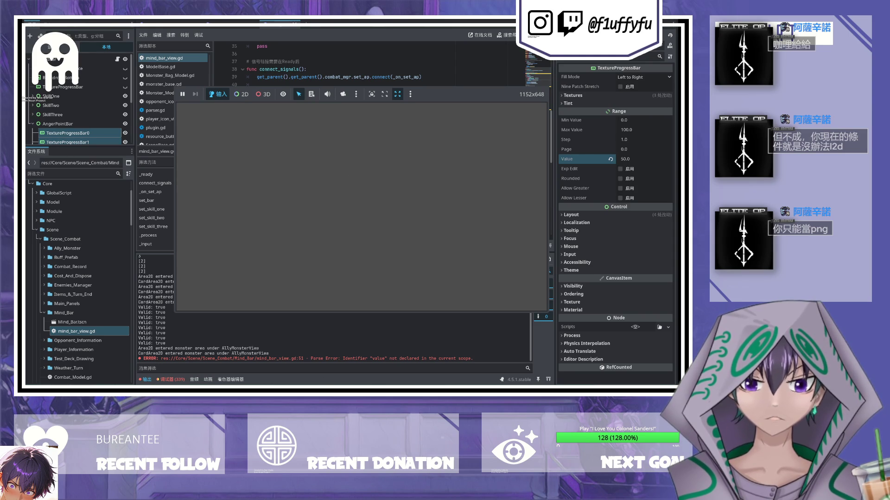
# Step: Undo the last two script edits in mind_bar_view.gd, saving after each
pyautogui.hotkey('ctrl', 'z')
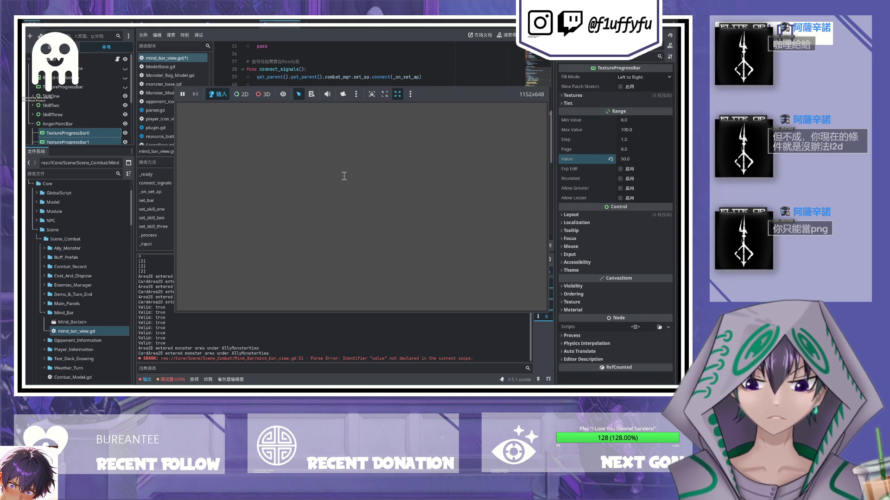
pyautogui.hotkey('ctrl', 's')
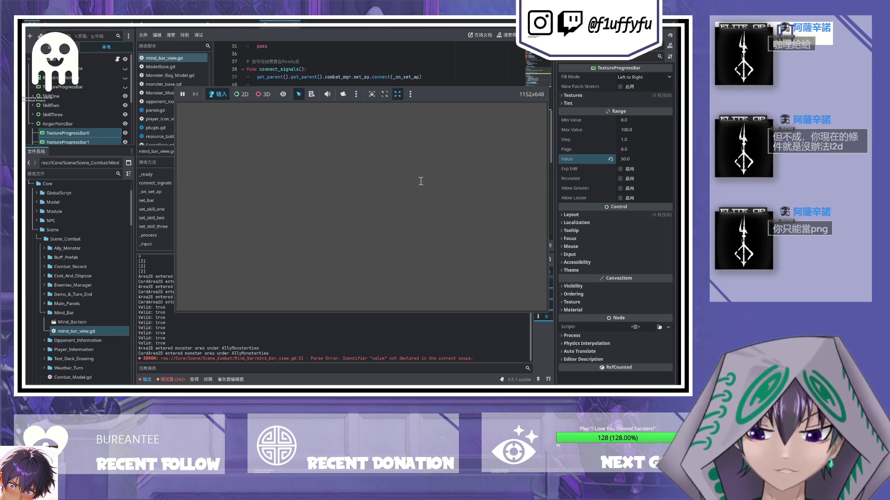
pyautogui.hotkey('ctrl', 'z')
pyautogui.hotkey('ctrl', 's')
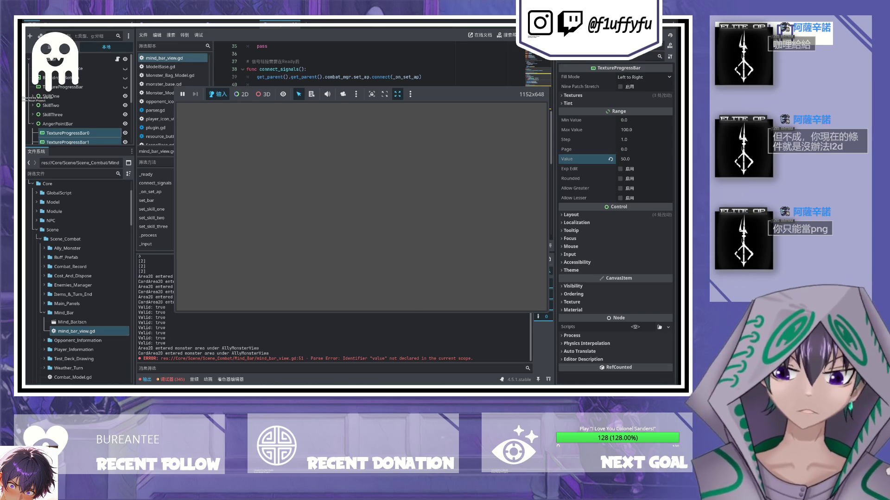
# Step: Relaunch the game, step it through the breakpoints, then stop it
pyautogui.press('F5')
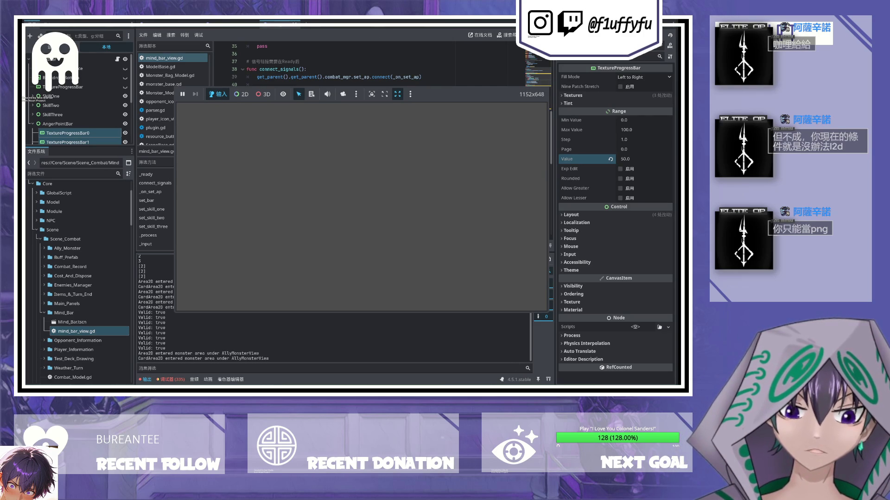
pyautogui.click(383, 252)
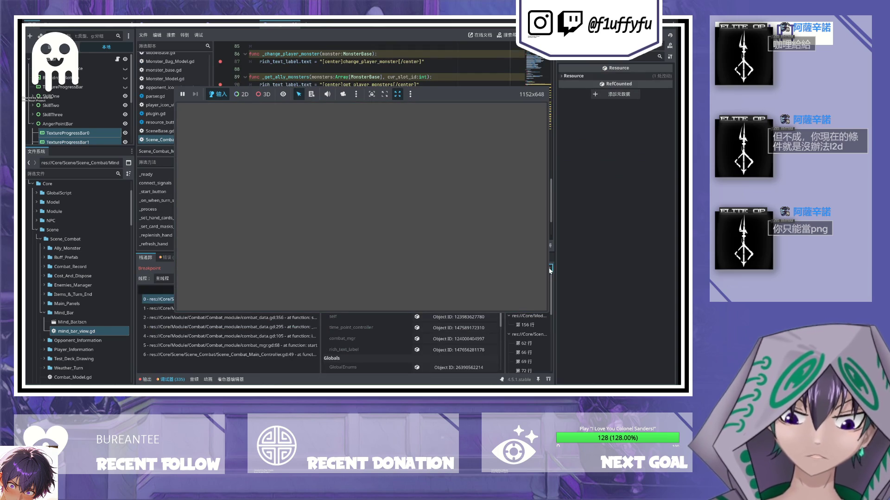
pyautogui.press('F12')
pyautogui.press('F12')
pyautogui.press('F12')
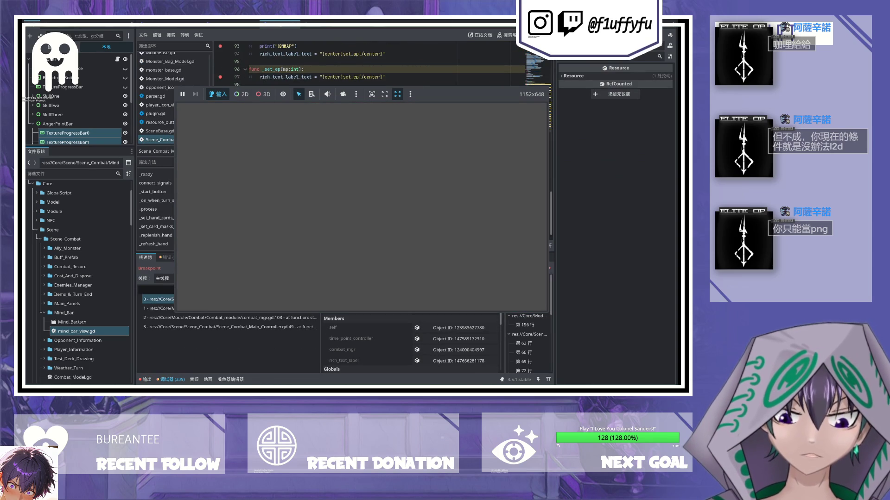
pyautogui.press('F12')
pyautogui.press('F12')
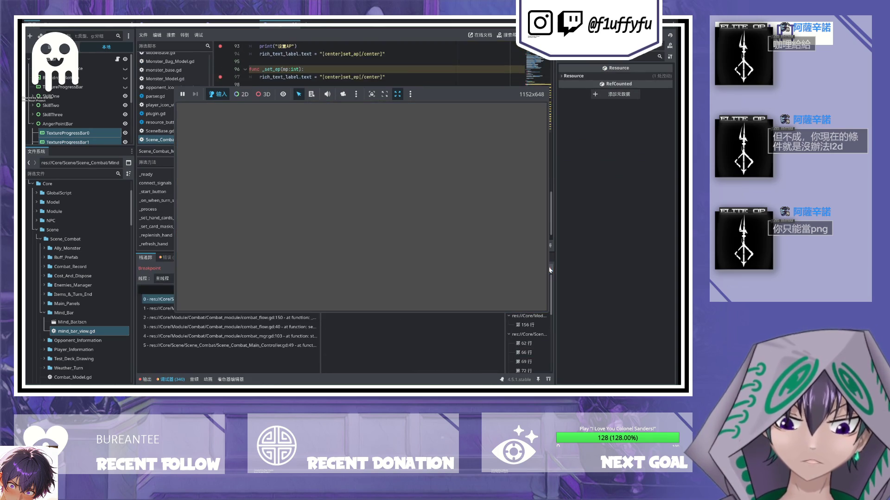
pyautogui.press('F12')
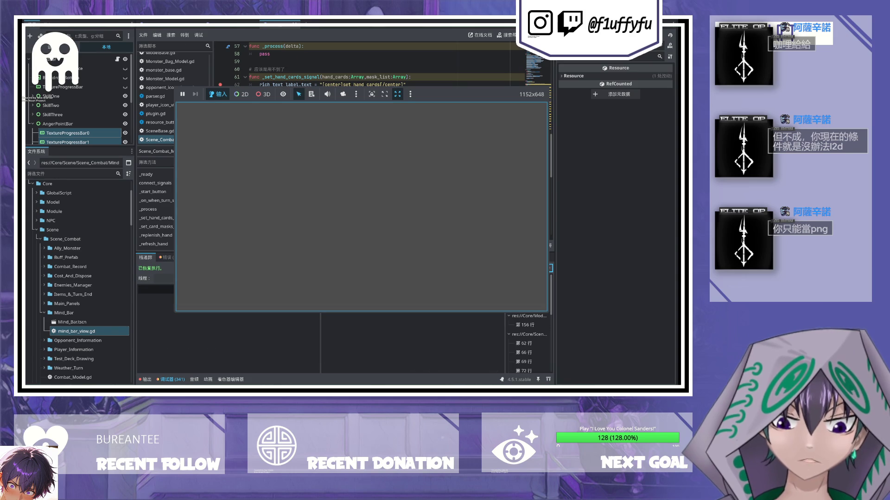
pyautogui.press('F8')
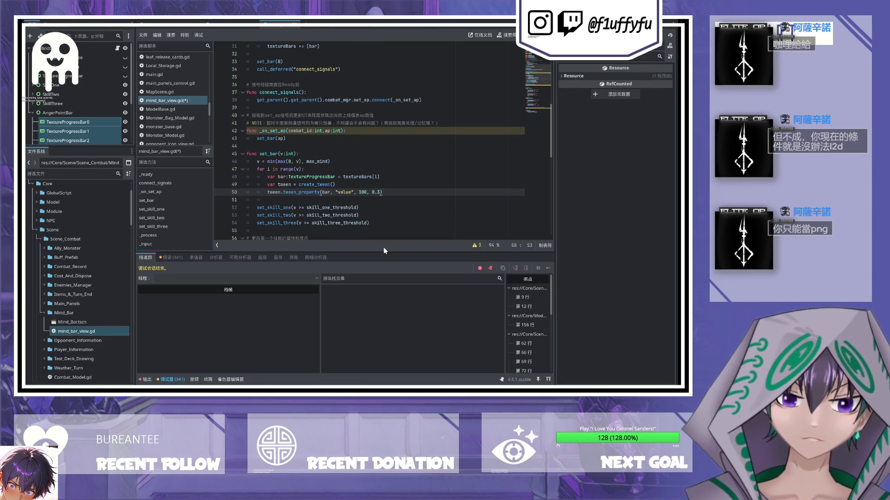
# Step: Replace the for-loop header on line 47 with an i = 0 counter and a while line
pyautogui.scroll(-3, 319, 183)
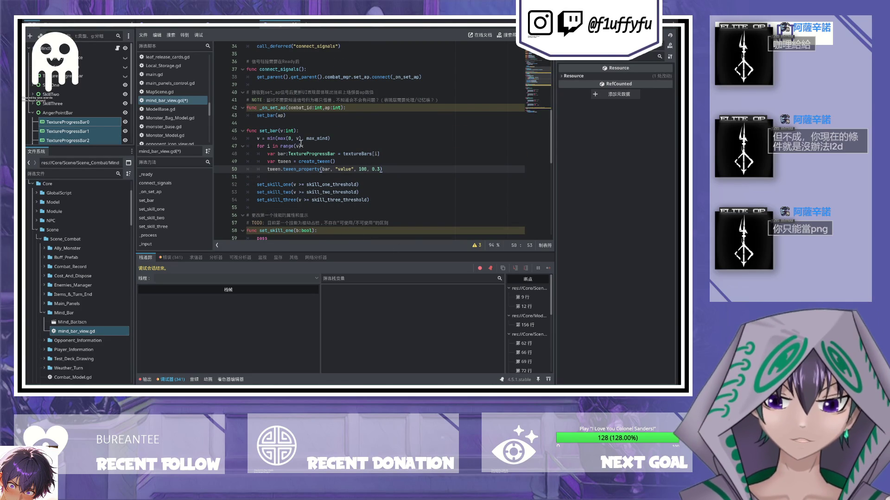
pyautogui.moveTo(301, 146); pyautogui.dragTo(256, 146)
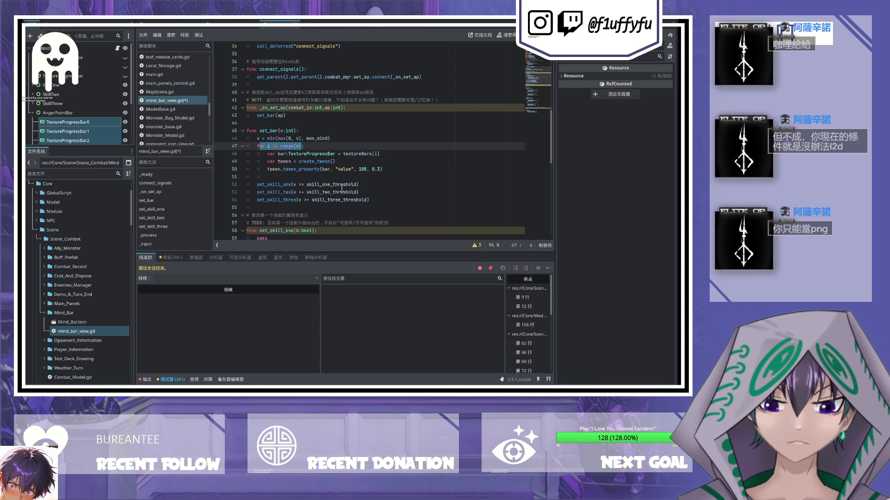
pyautogui.press('BackSpace')
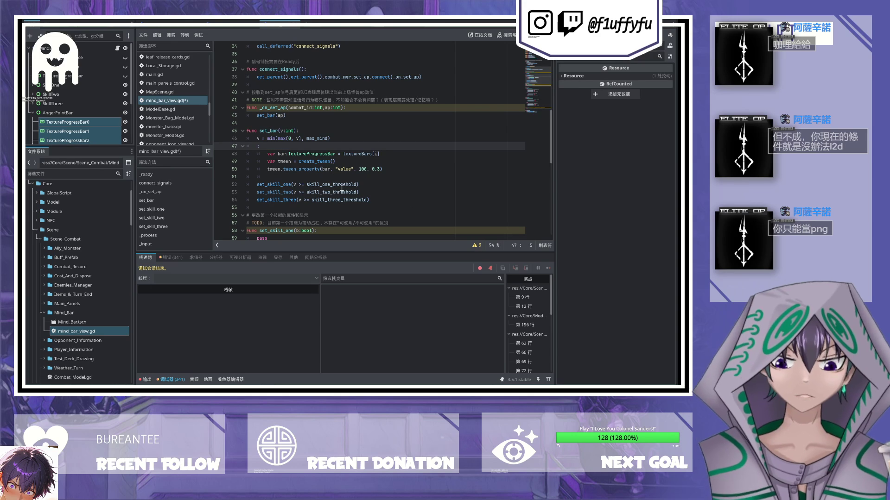
pyautogui.write('int i = 0')
pyautogui.press('BackSpace')
pyautogui.press('Return')
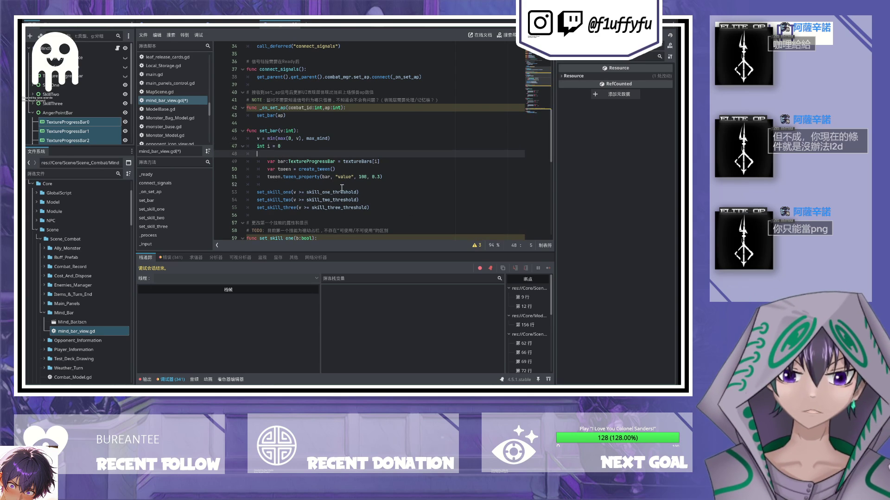
pyautogui.write('while i <')
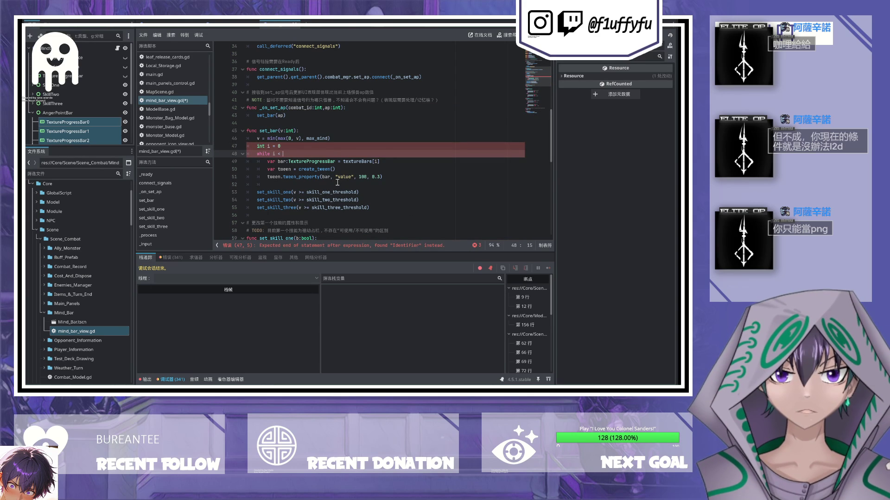
pyautogui.write(':')
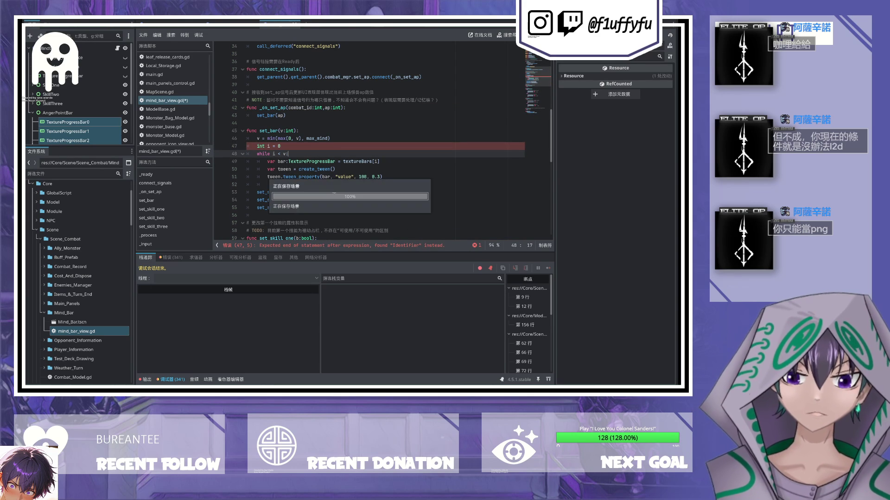
# Step: Change the counter to 'var i = 0', save, and add an i++ after tween_property
pyautogui.doubleClick(262, 146)
pyautogui.write('var')
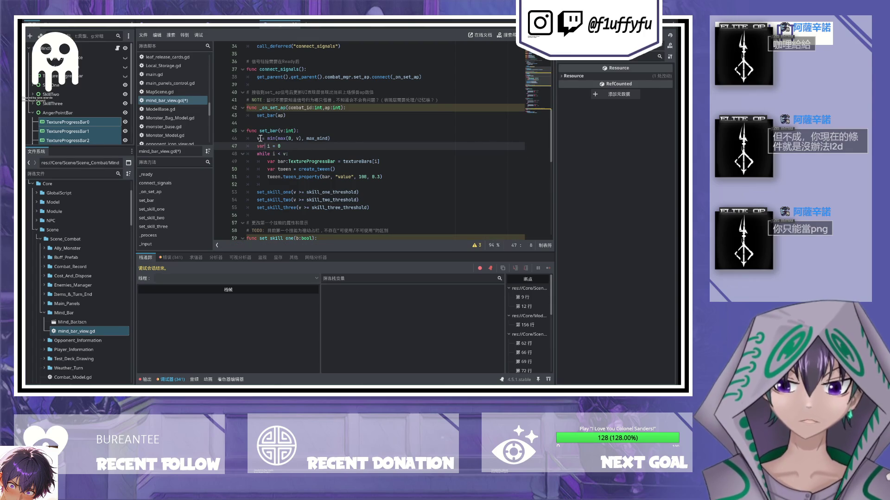
pyautogui.click(311, 151)
pyautogui.hotkey('ctrl', 's')
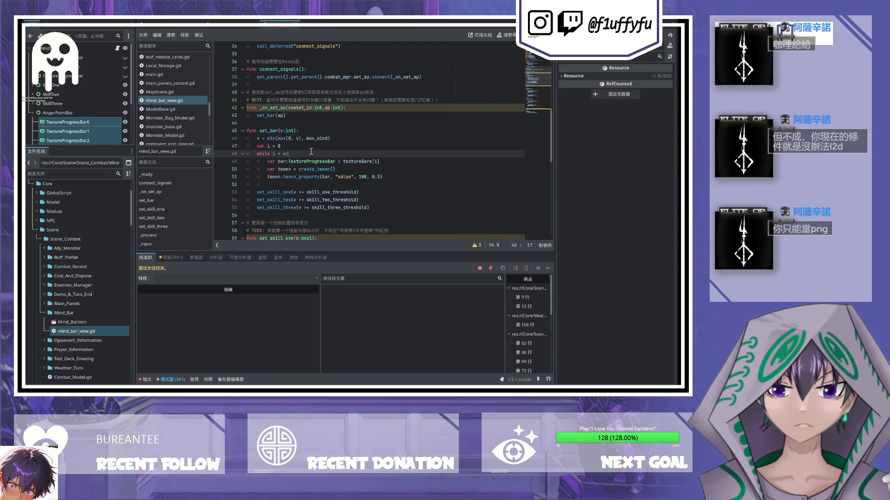
pyautogui.click(388, 177)
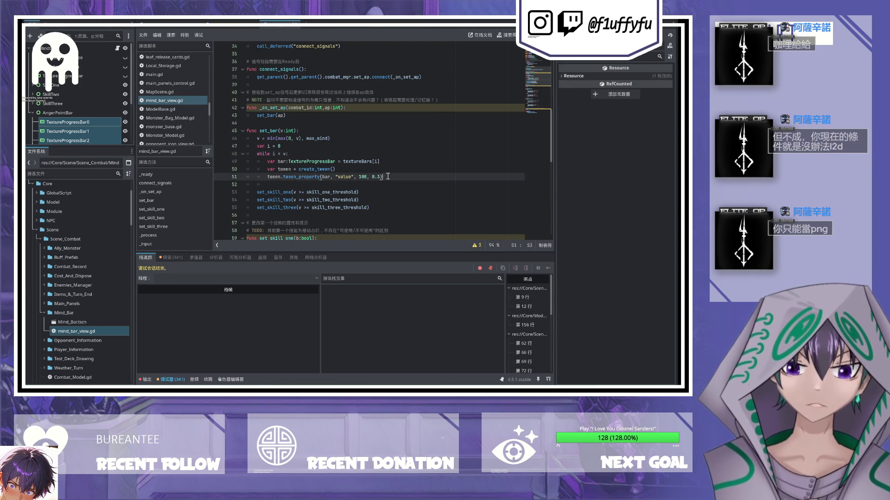
pyautogui.press('Return')
pyautogui.write('i++')
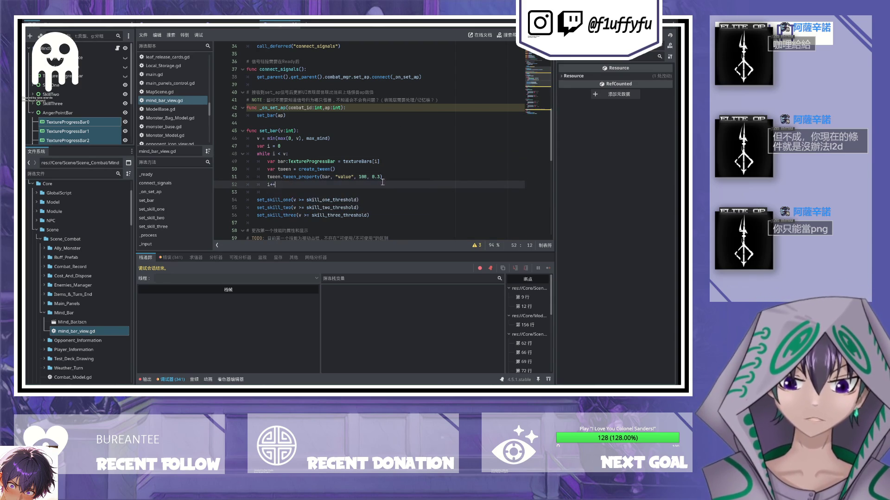
# Step: Add a second 'while i < max_mind' loop that takes each bar from textureBars[i]
pyautogui.press('Return')
pyautogui.write('while i <')
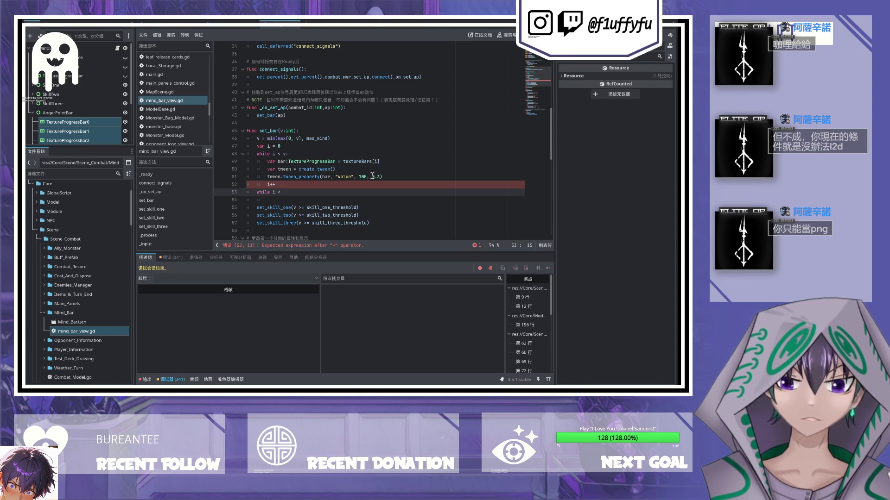
pyautogui.scroll(10, 371, 176)
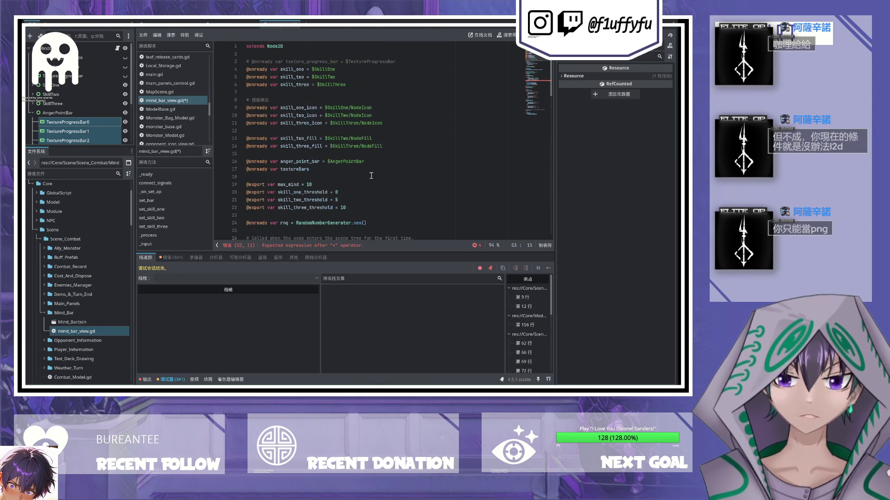
pyautogui.scroll(-5, 371, 176)
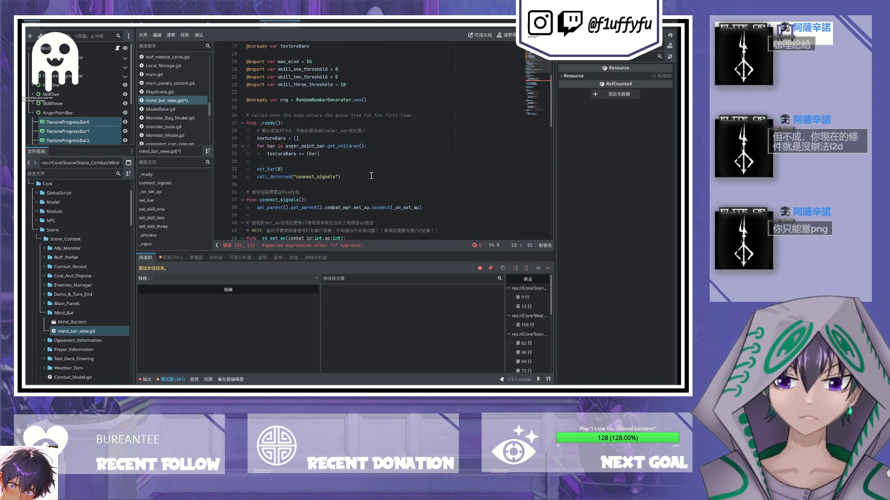
pyautogui.write('max_mind:')
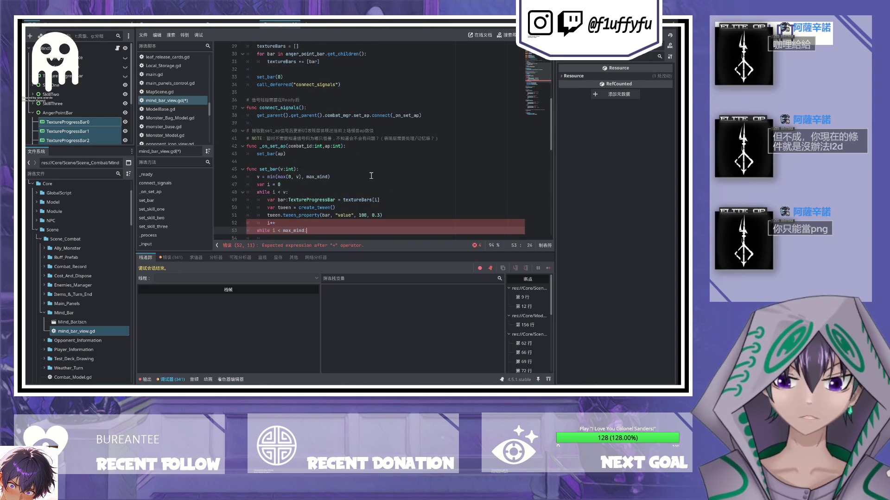
pyautogui.press('Return')
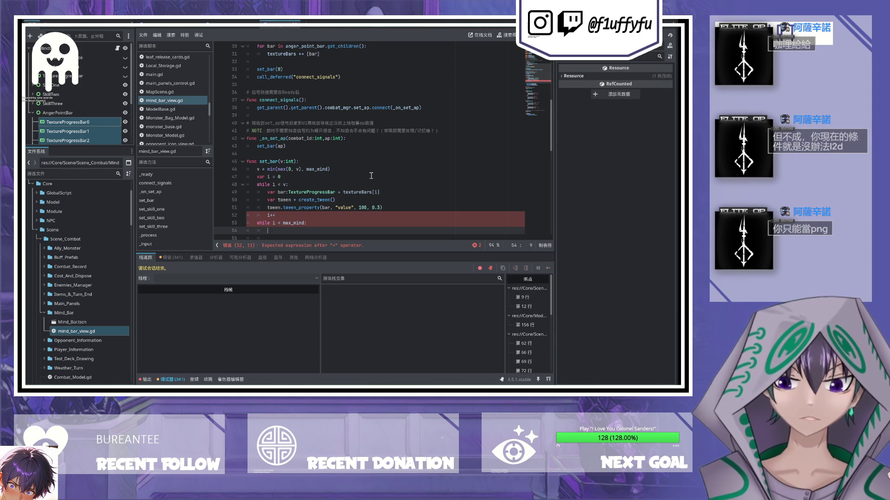
pyautogui.scroll(-3, 371, 175)
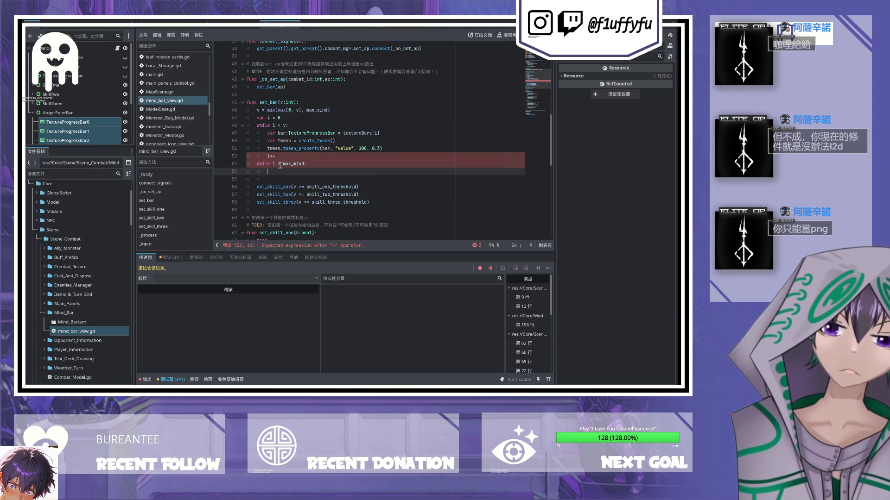
pyautogui.write('var bar:TextureProgress')
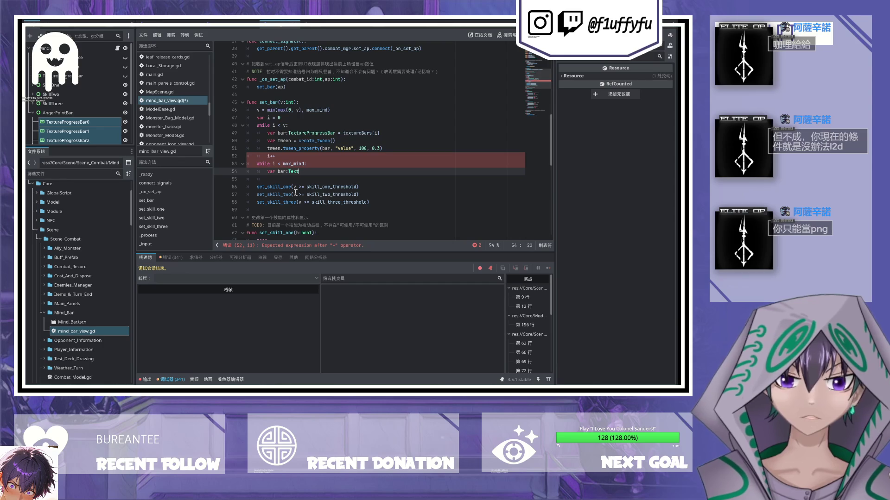
pyautogui.write('Bar = ')
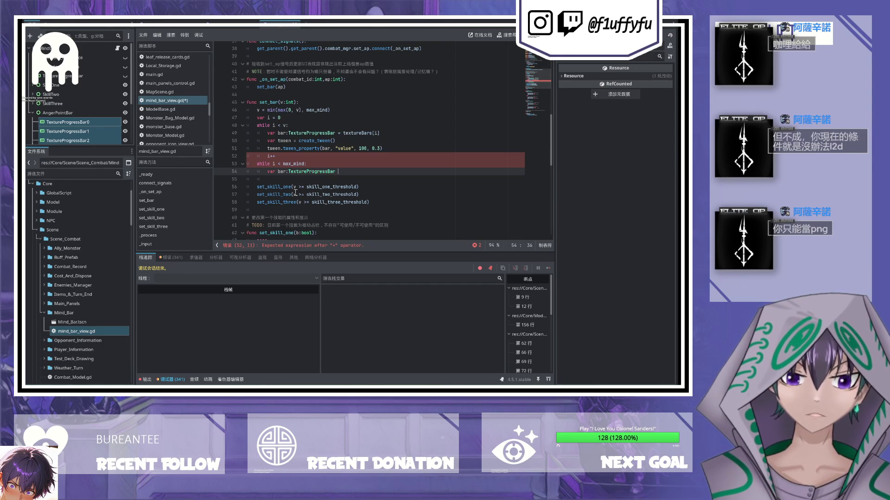
pyautogui.write('textre')
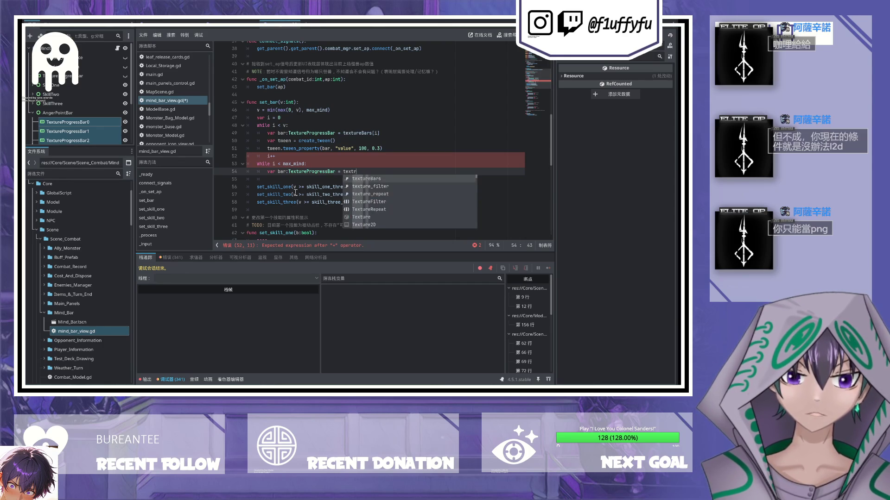
pyautogui.press('Return')
pyautogui.write('[i]')
pyautogui.press('Return')
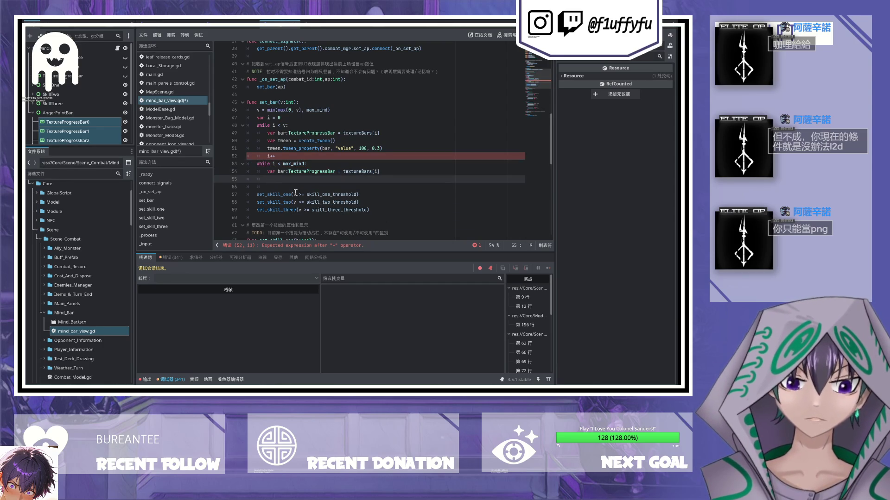
# Step: Tween each remaining bar's value to 0 over 0.3 seconds, then save the script
pyautogui.write('tween = cr')
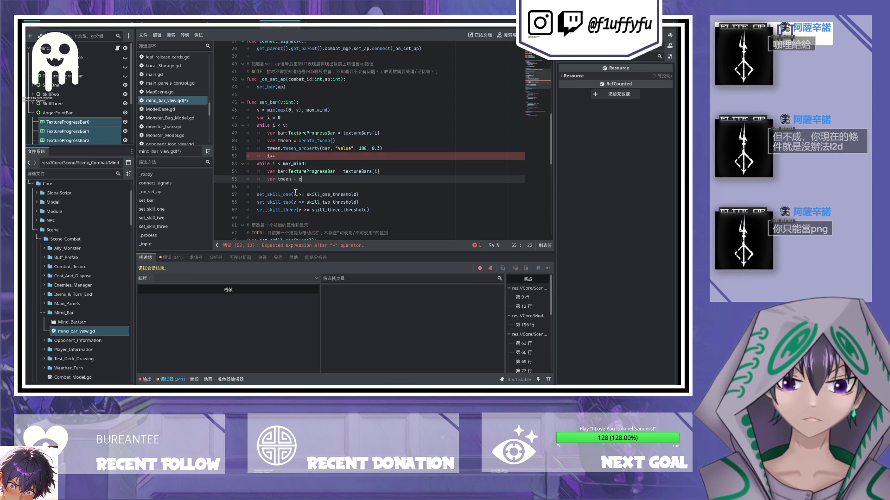
pyautogui.write('eate_tween()')
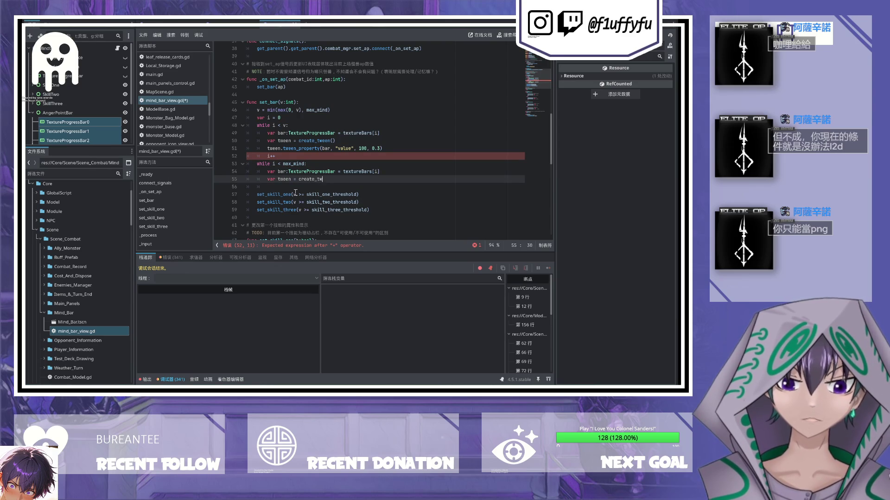
pyautogui.press('Return')
pyautogui.write('ween.t')
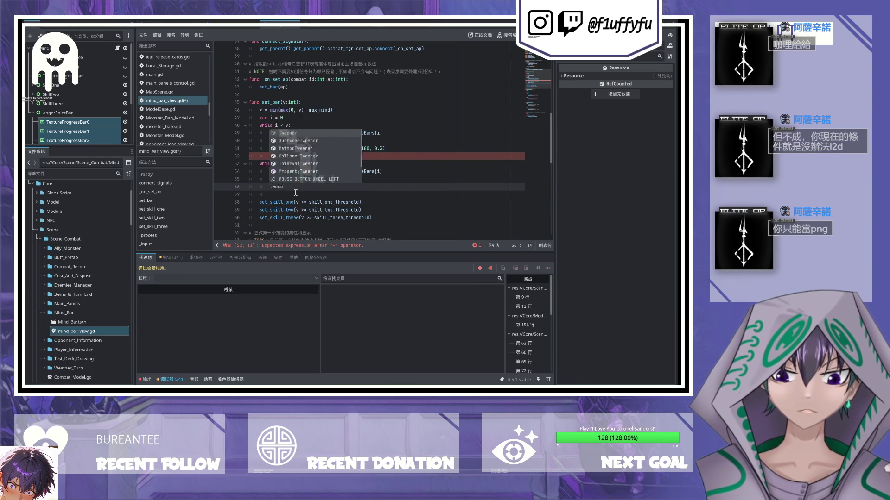
pyautogui.write('ween')
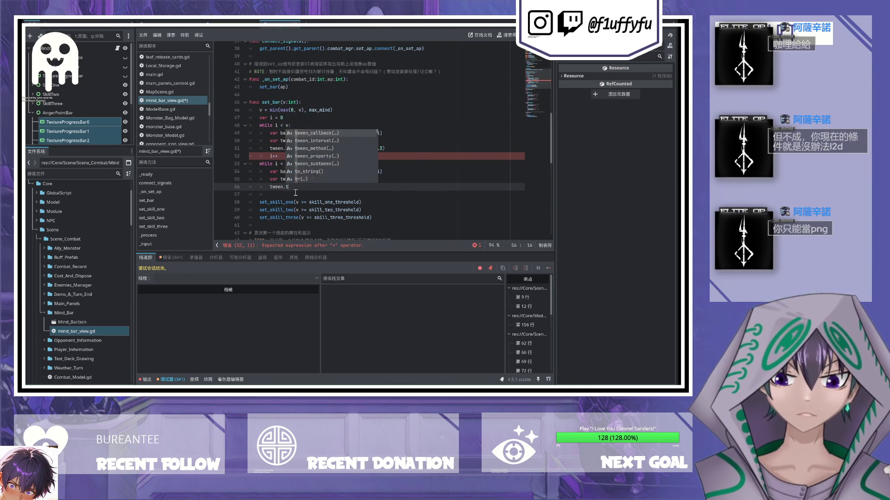
pyautogui.write('_p')
pyautogui.press('Return')
pyautogui.write('(ba')
pyautogui.write('r')
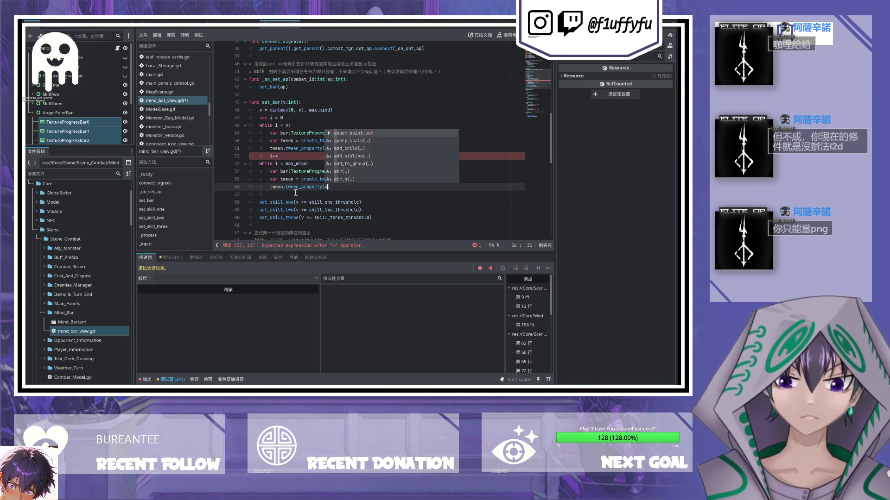
pyautogui.write(', "value"')
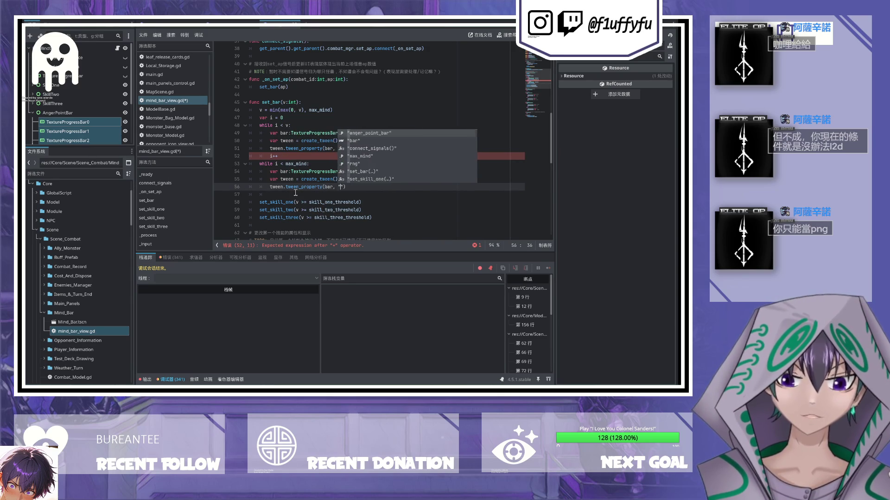
pyautogui.write(', 0, 0.3')
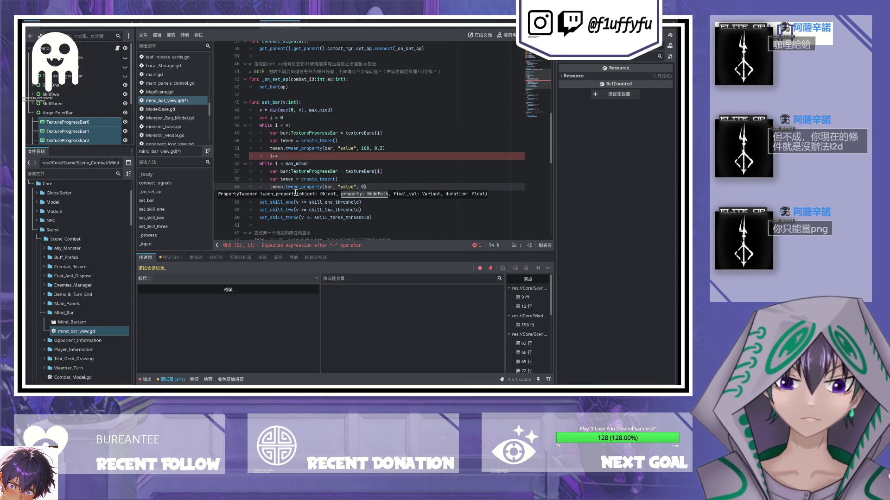
pyautogui.hotkey('ctrl', 's')
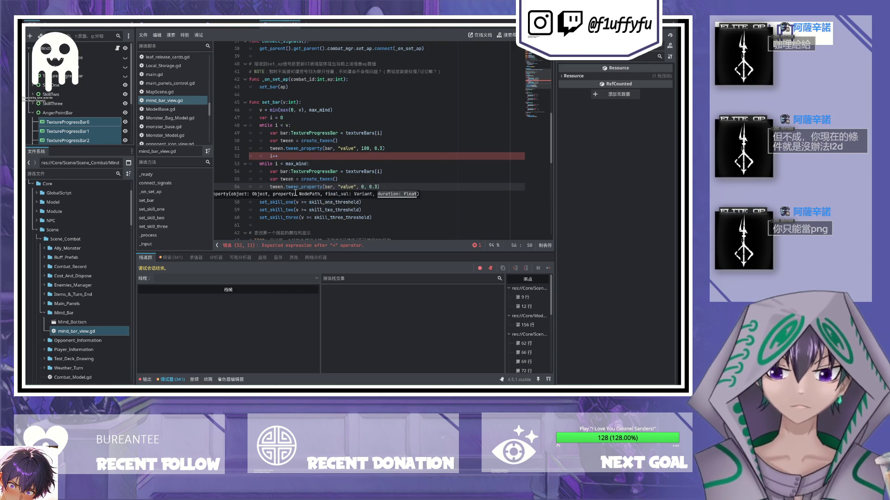
# Step: Replace i++ with i += 1, add the second loop's increment, and launch the game
pyautogui.click(304, 156)
pyautogui.press('BackSpace')
pyautogui.press('BackSpace')
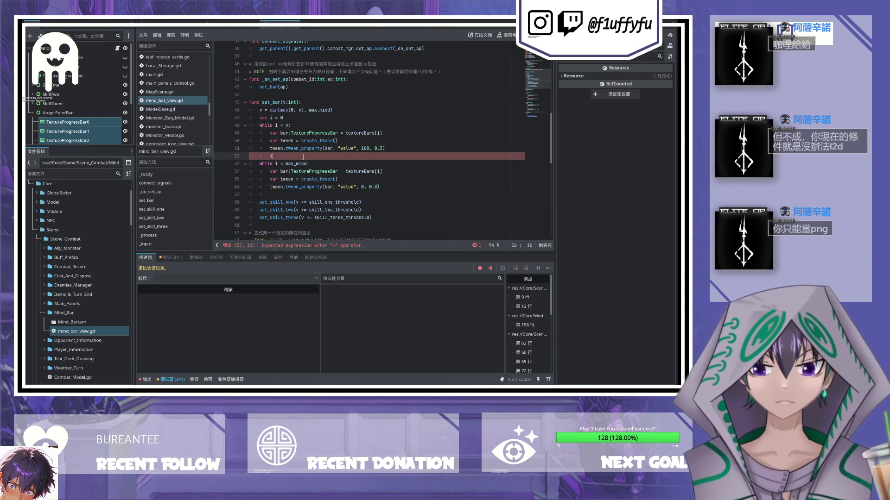
pyautogui.press('BackSpace')
pyautogui.write('+= 1')
pyautogui.press('Return')
pyautogui.click(384, 196)
pyautogui.press('Return')
pyautogui.write('i')
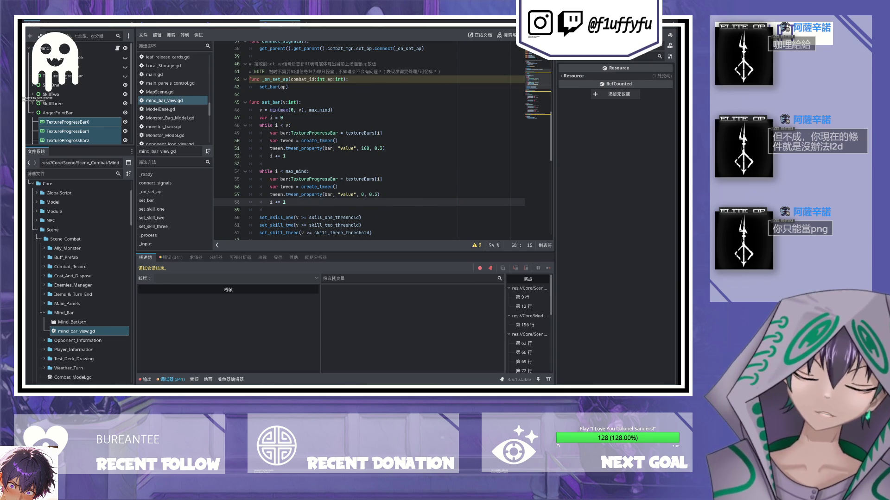
pyautogui.press('F5')
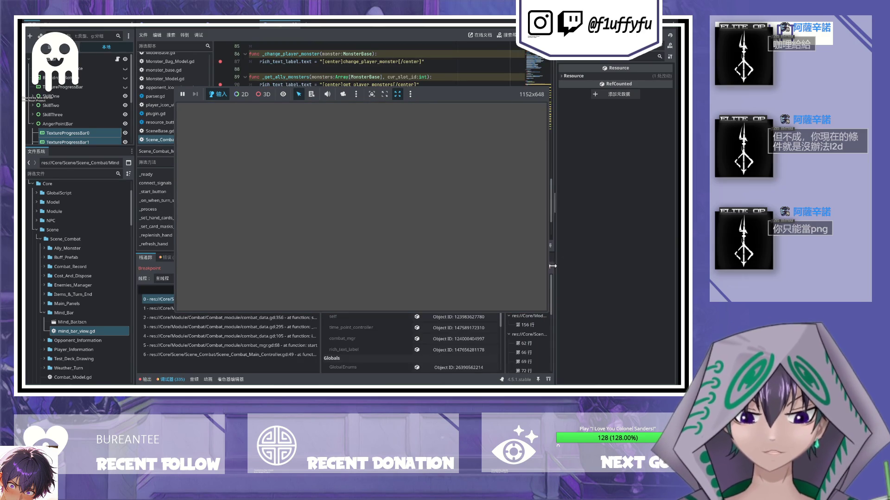
# Step: Continue the game past each breakpoint, including line 66 and _set_ep, then stop it
pyautogui.press('F12')
pyautogui.press('F12')
pyautogui.press('F12')
pyautogui.press('F12')
pyautogui.press('F12')
pyautogui.press('F12')
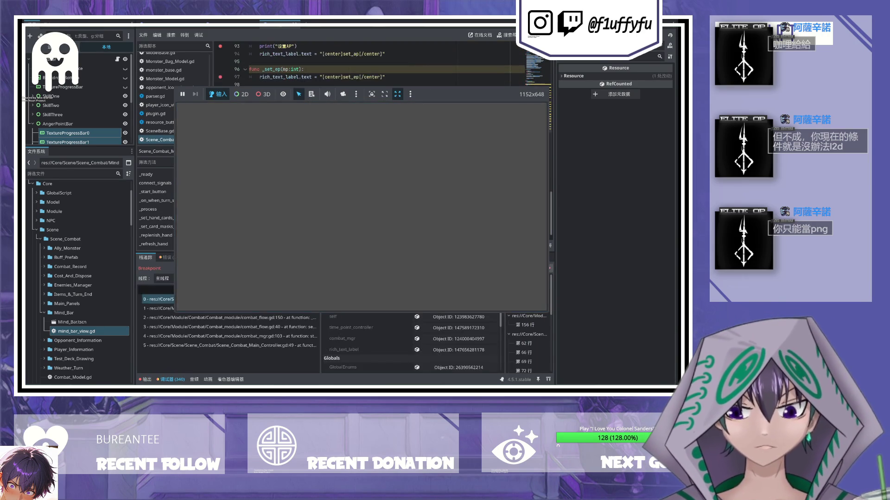
pyautogui.press('F12')
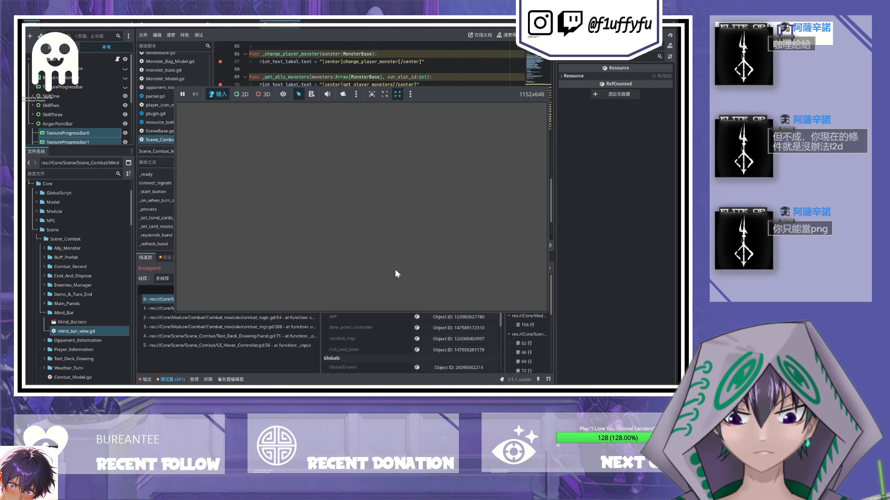
pyautogui.press('F12')
pyautogui.press('F12')
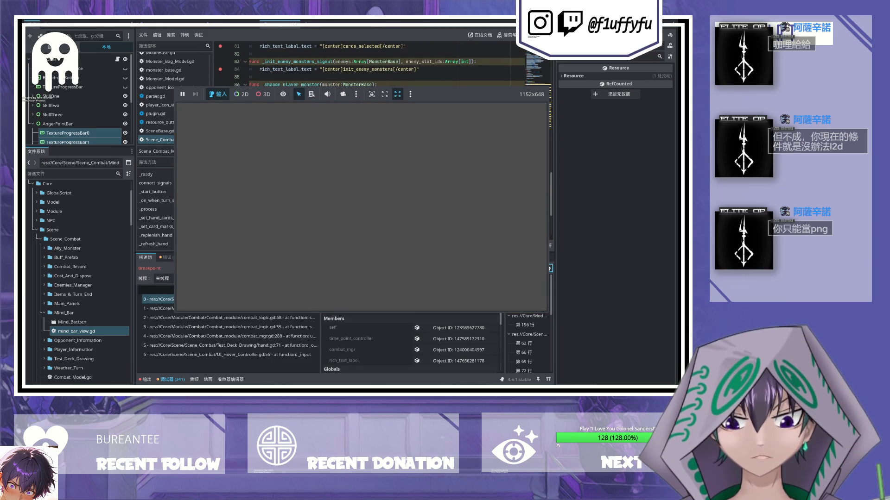
pyautogui.press('F12')
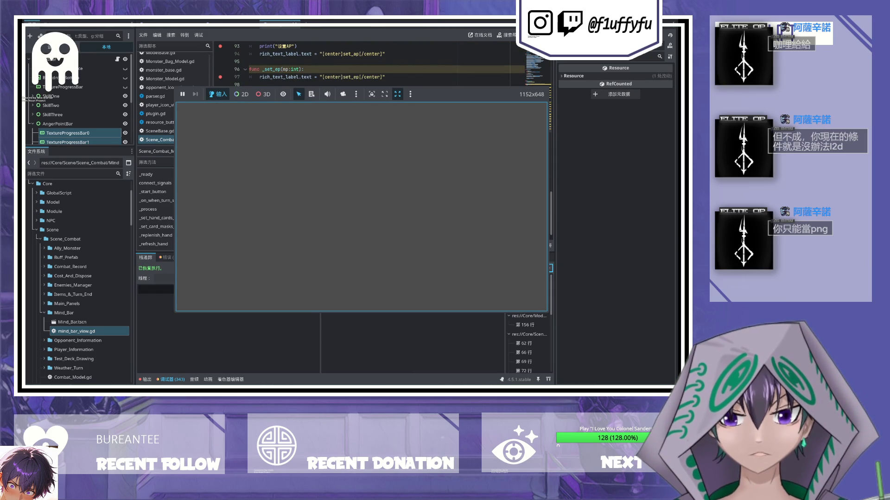
pyautogui.press('F12')
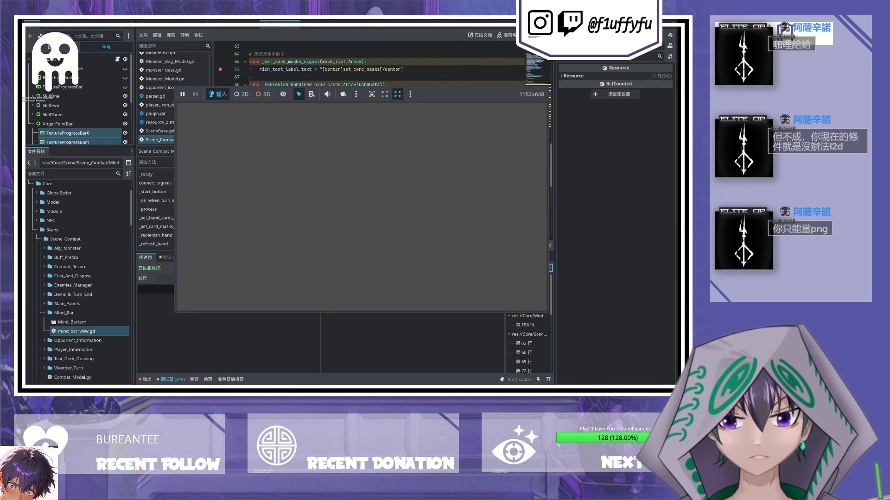
pyautogui.press('F12')
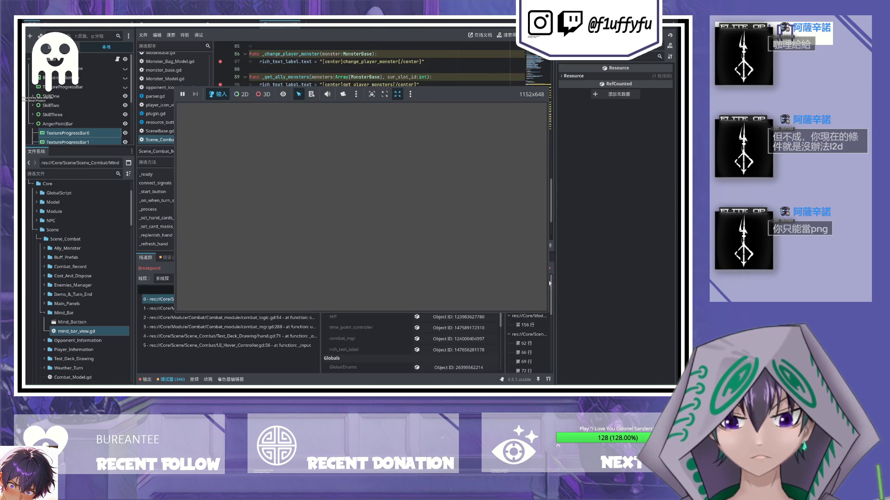
pyautogui.press('F12')
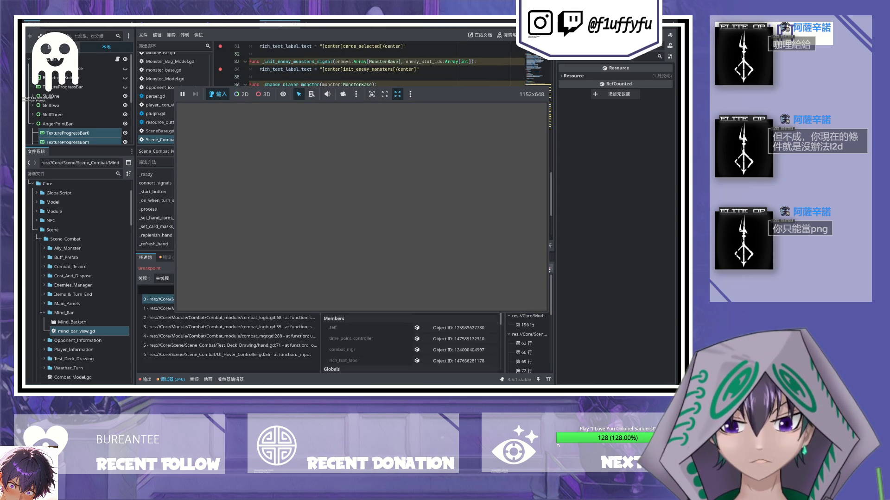
pyautogui.press('F12')
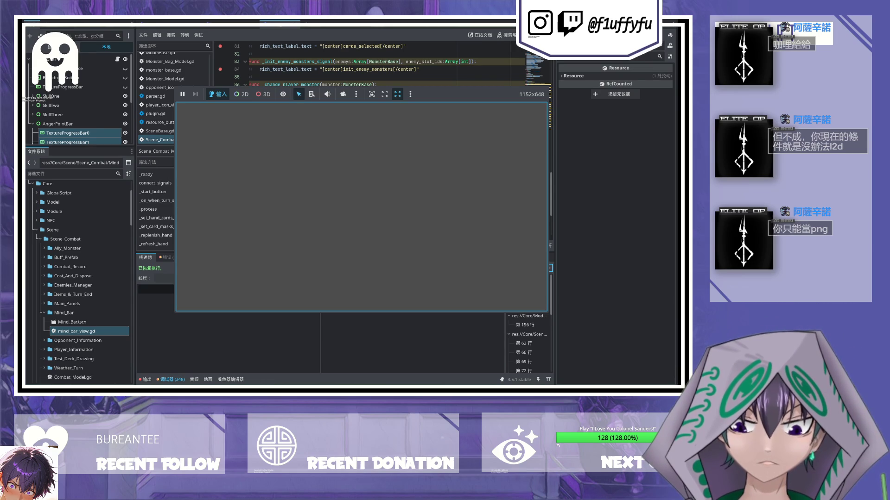
pyautogui.press('F12')
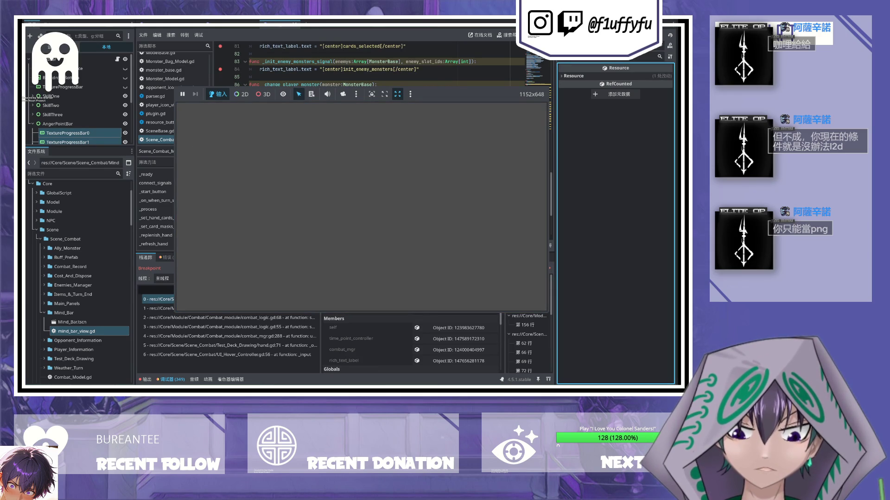
pyautogui.press('F12')
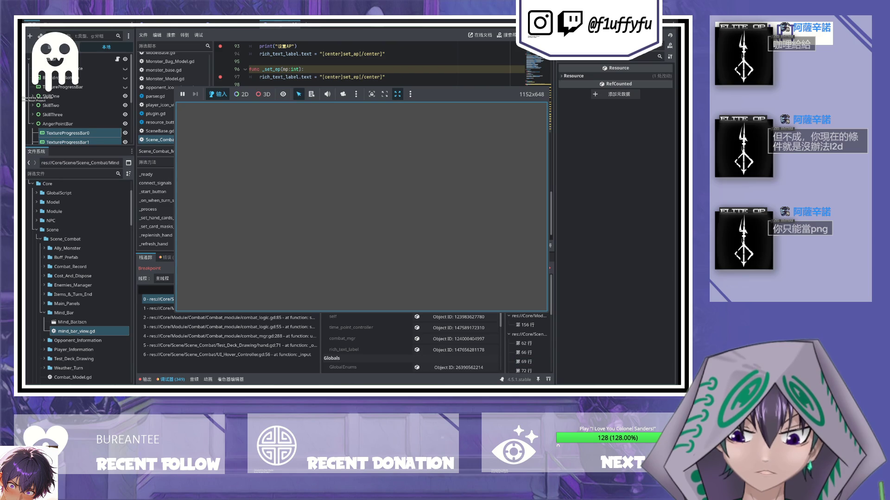
pyautogui.press('F12')
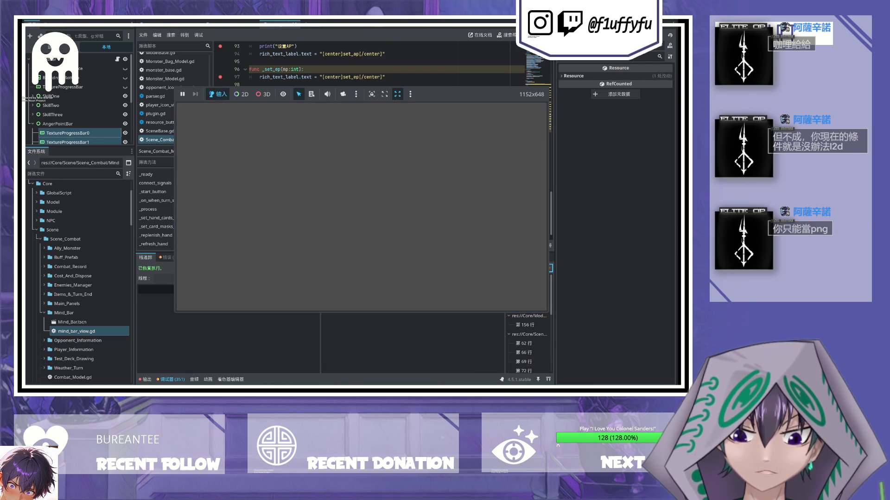
pyautogui.click(552, 68)
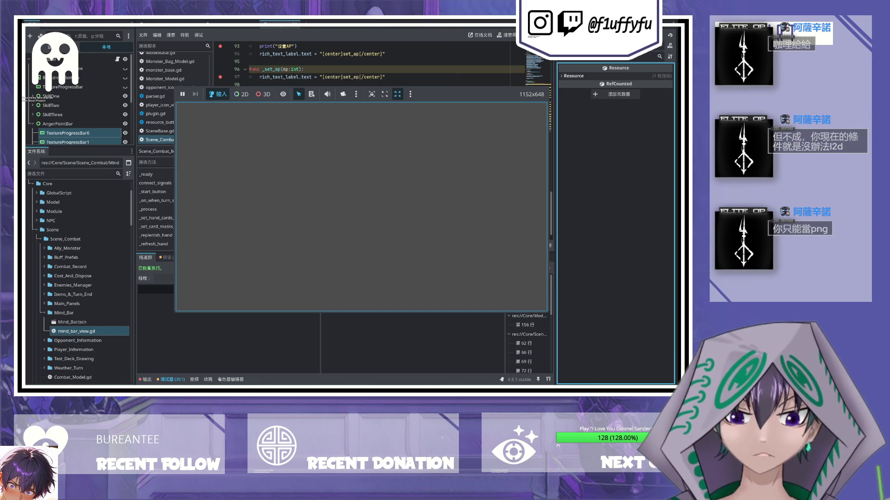
pyautogui.press('F8')
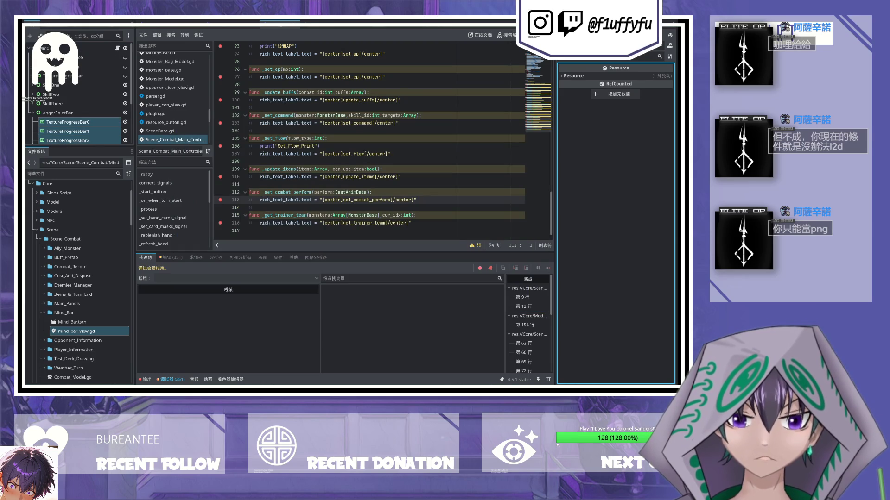
# Step: Rerun the game, continue past the next breakpoints, and stop it again
pyautogui.press('F5')
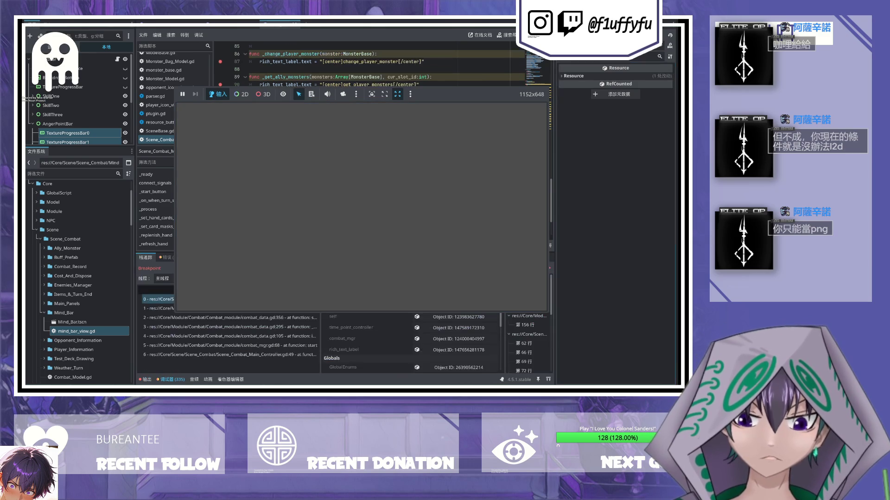
pyautogui.press('F12')
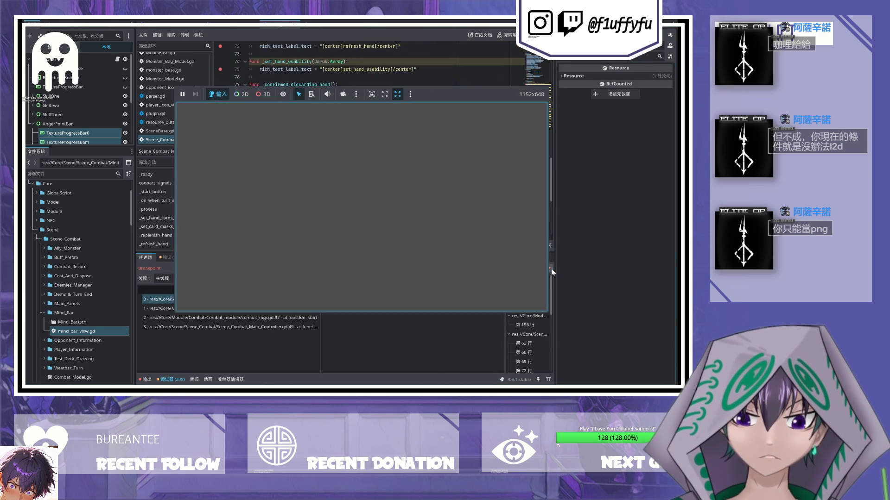
pyautogui.press('F12')
pyautogui.press('F12')
pyautogui.press('F12')
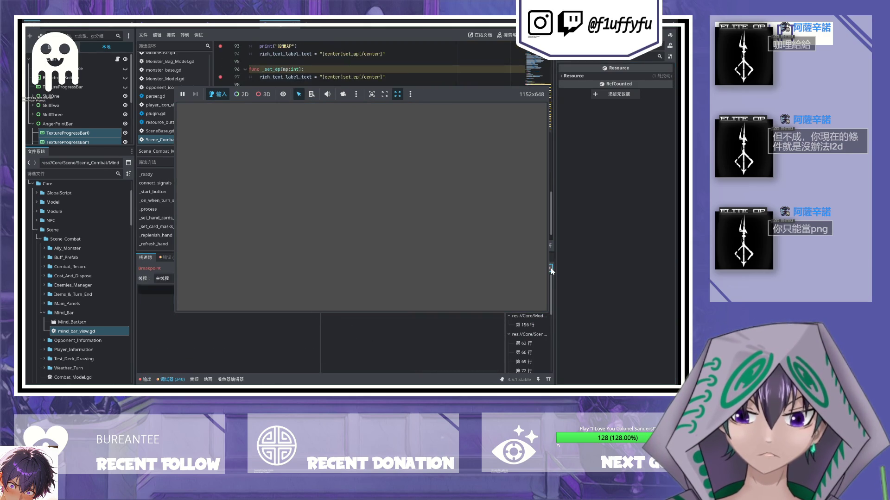
pyautogui.click(550, 268)
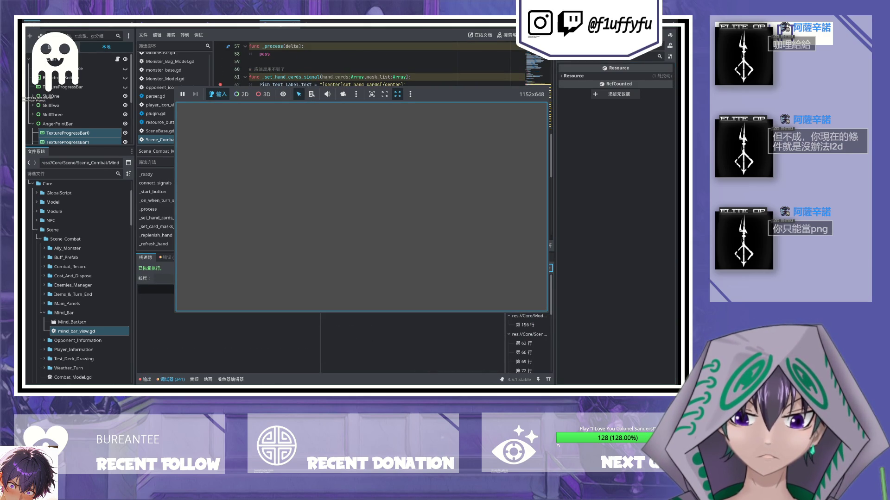
pyautogui.press('F8')
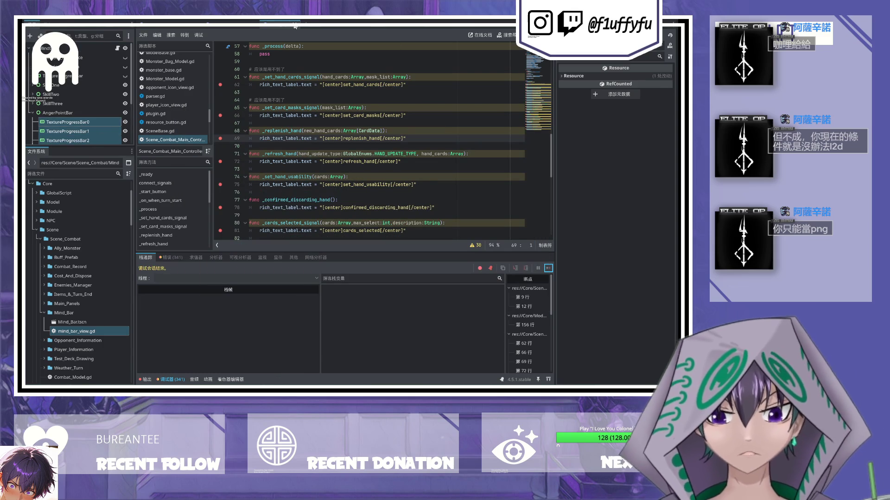
# Step: Close the current scene, open the AllyMonster scene, and bring up ally_monster_view.gd
pyautogui.click(297, 24)
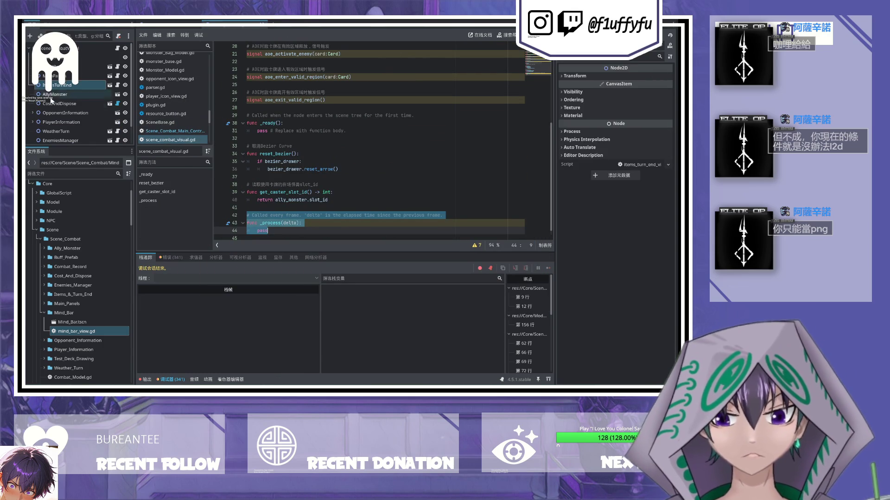
pyautogui.click(76, 103)
pyautogui.click(117, 94)
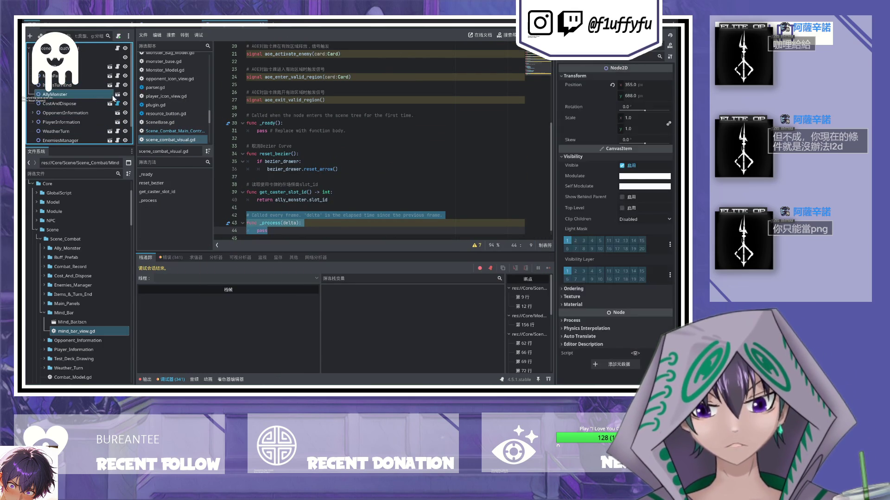
pyautogui.click(112, 58)
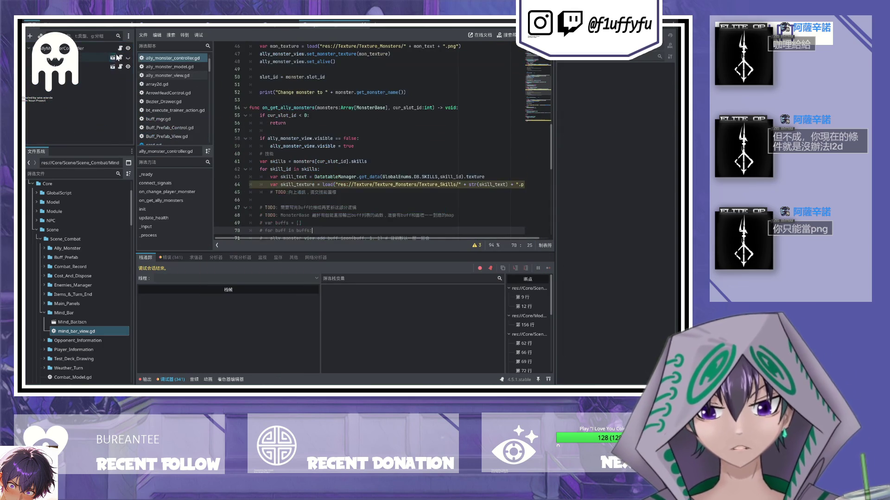
pyautogui.click(66, 76)
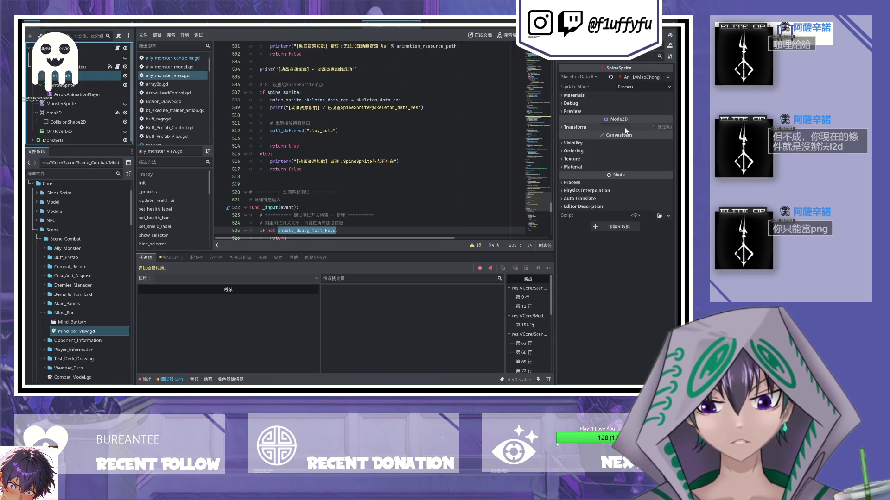
pyautogui.scroll(15, 538, 139)
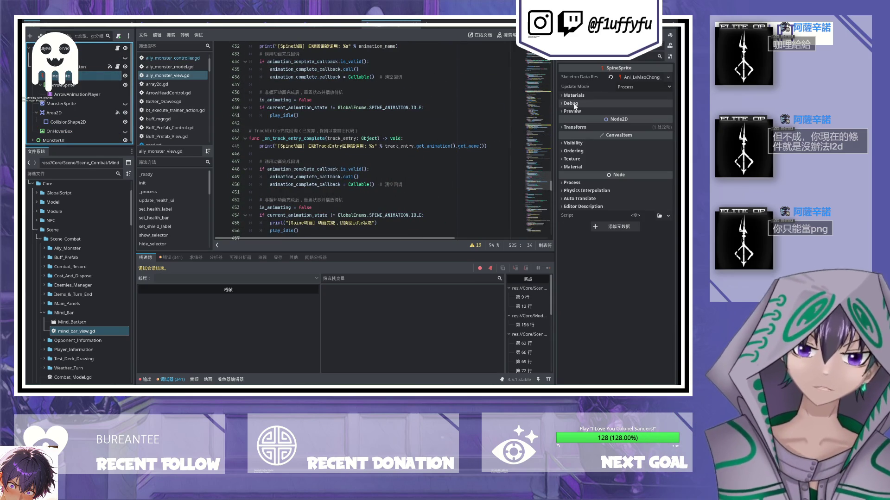
pyautogui.click(84, 78)
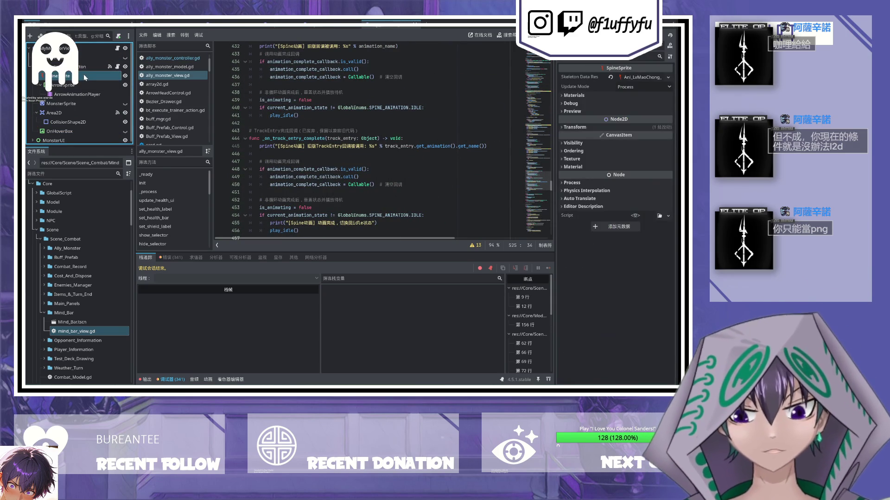
# Step: Change line 15's $SpineSprite to $MonsterSpriteButton/SpineSprite in ally_monster_view.gd and save
pyautogui.click(572, 127)
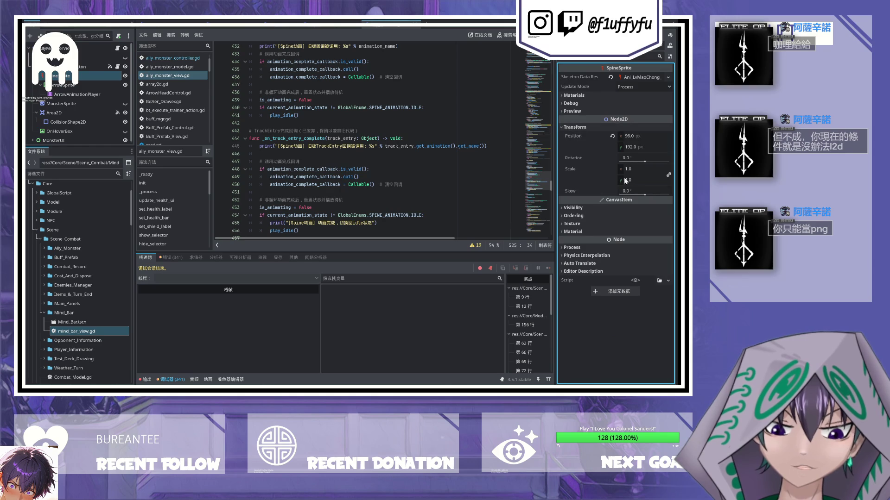
pyautogui.hotkey('ctrl', 'F1')
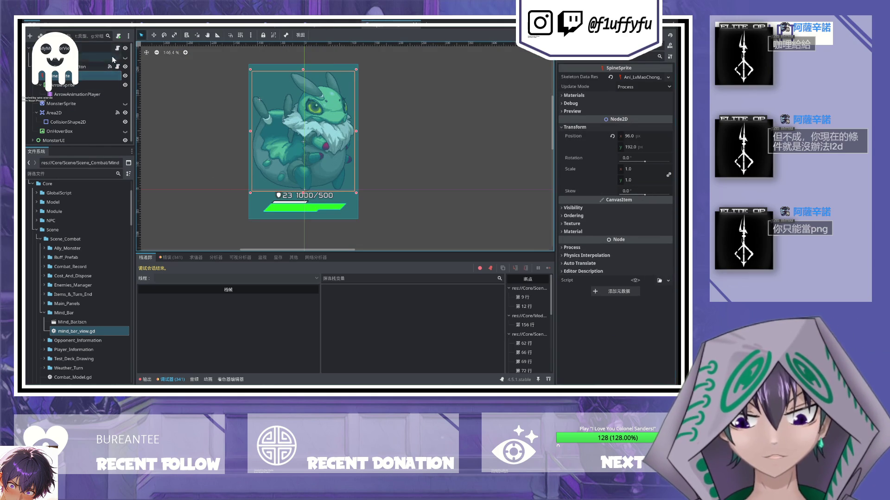
pyautogui.click(117, 49)
pyautogui.scroll(15, 383, 165)
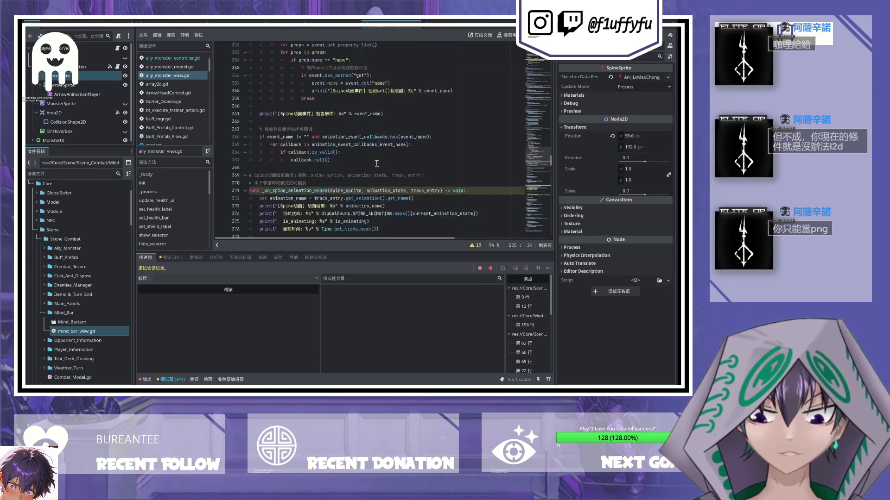
pyautogui.scroll(20, 383, 165)
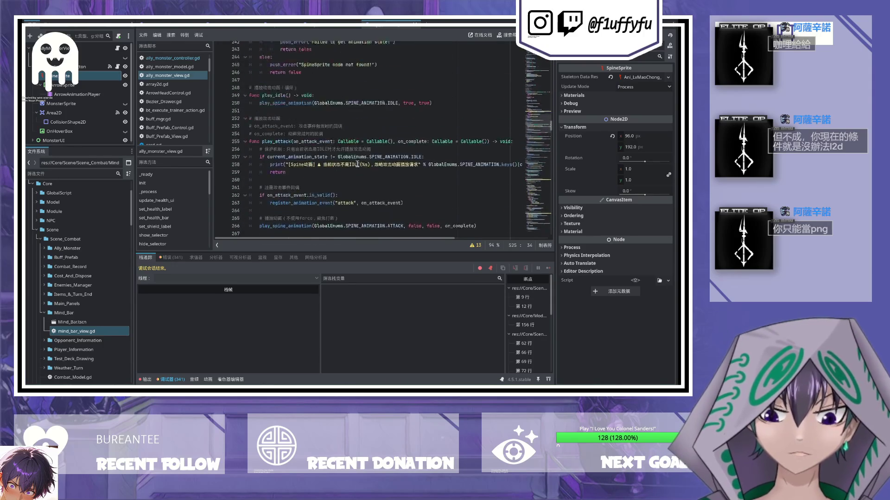
pyautogui.scroll(20, 358, 154)
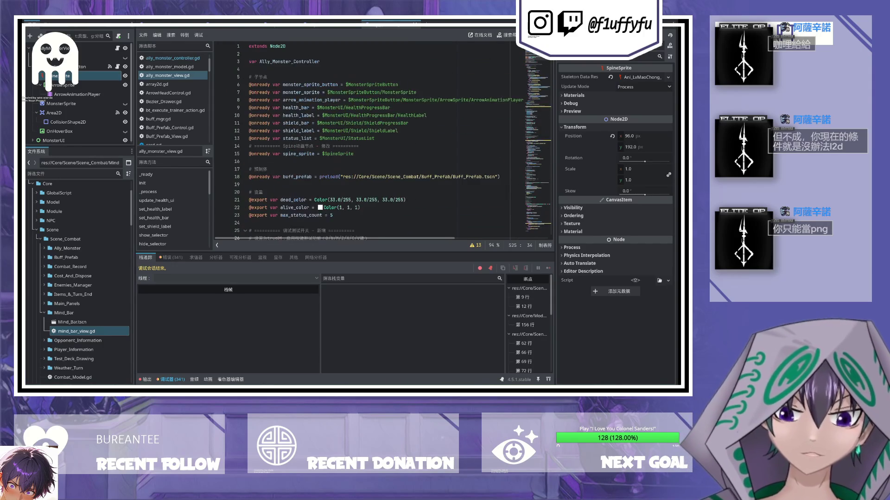
pyautogui.click(363, 154)
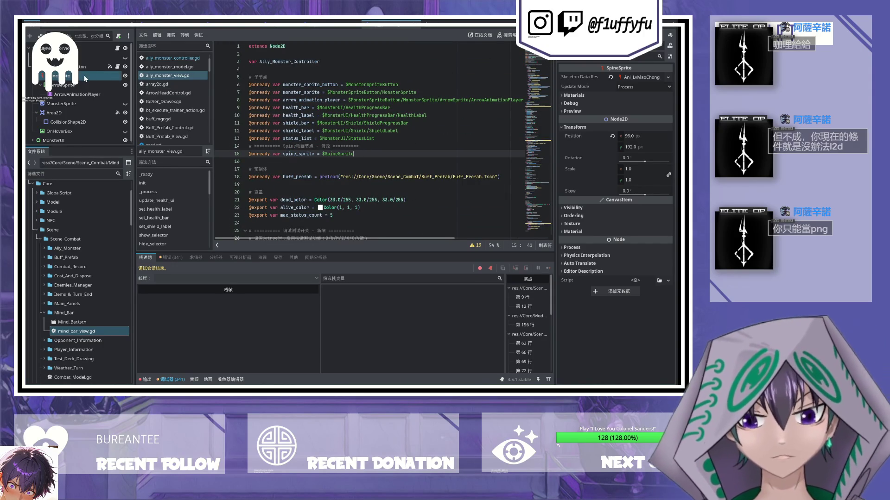
pyautogui.press('Return')
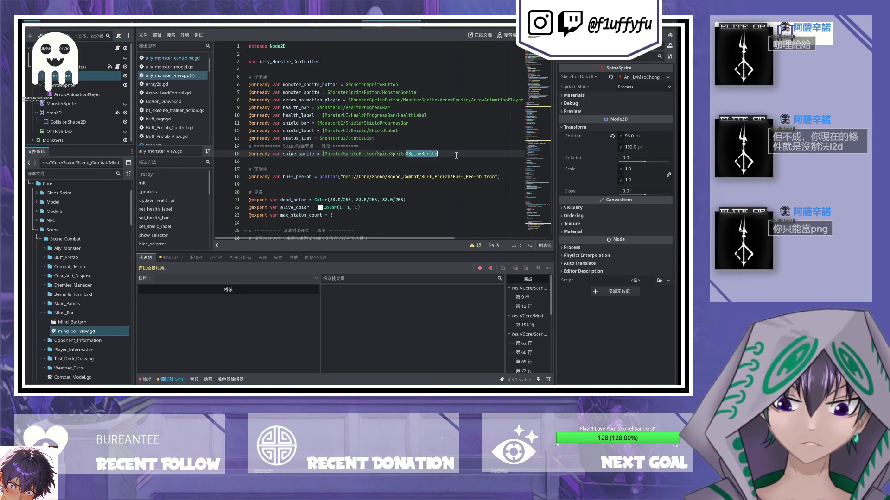
pyautogui.hotkey('ctrl', 's')
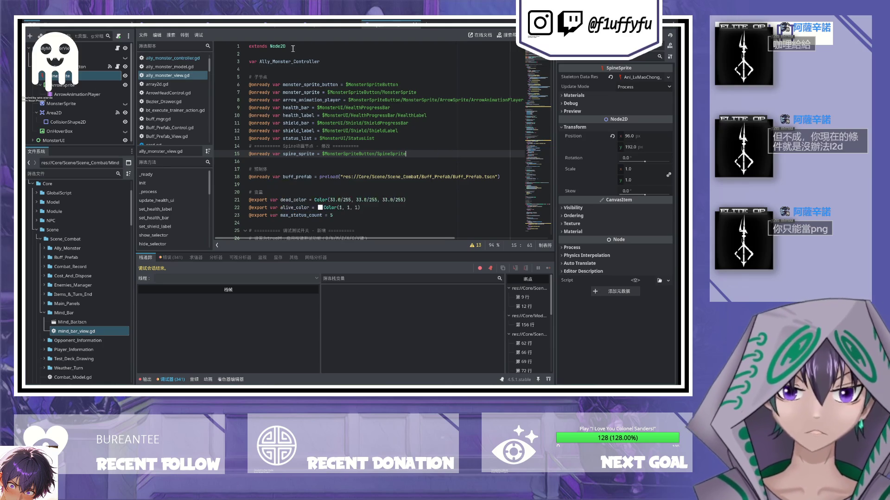
pyautogui.click(306, 27)
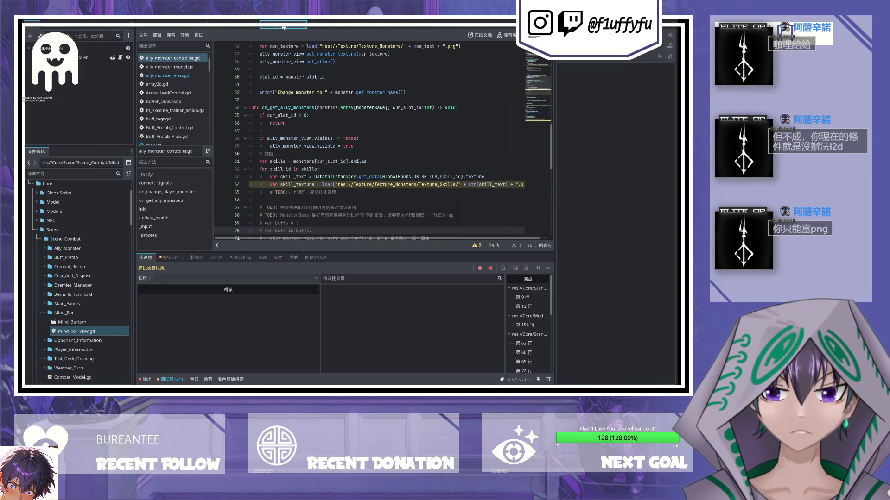
# Step: Open the EnemiesManager scene and its enemy_monster_view.gd script
pyautogui.click(234, 24)
pyautogui.scroll(-2, 79, 96)
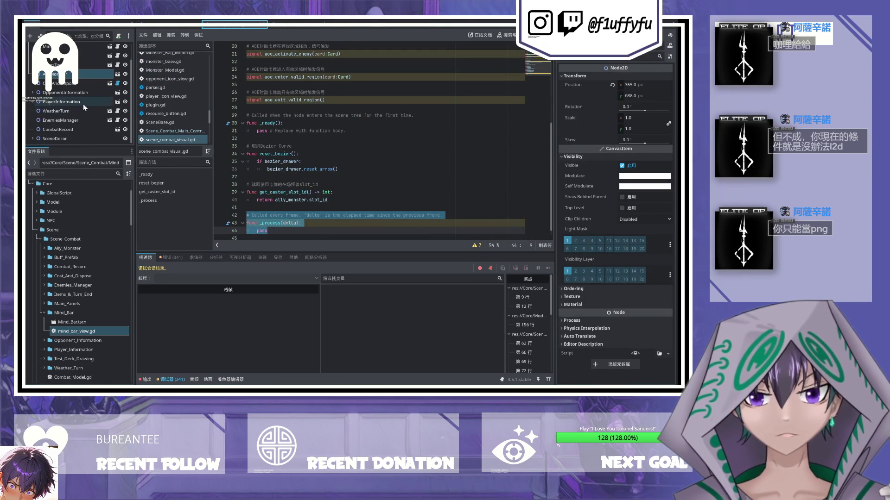
pyautogui.click(109, 120)
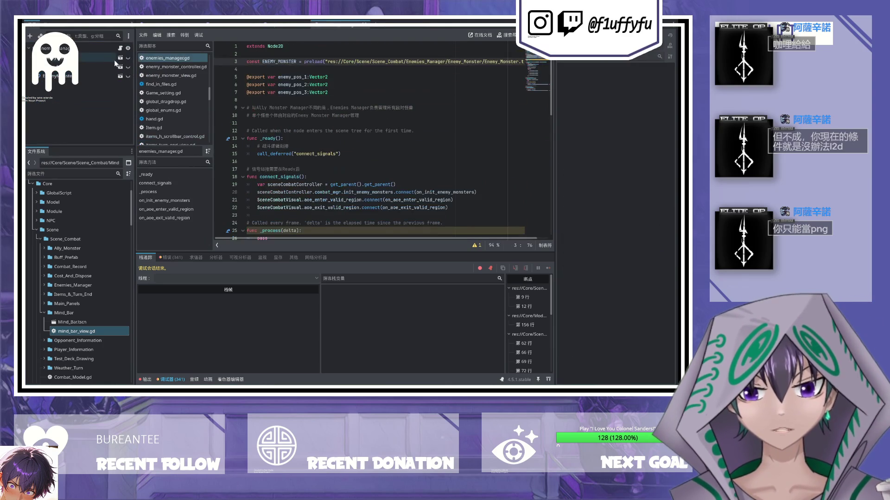
pyautogui.click(120, 58)
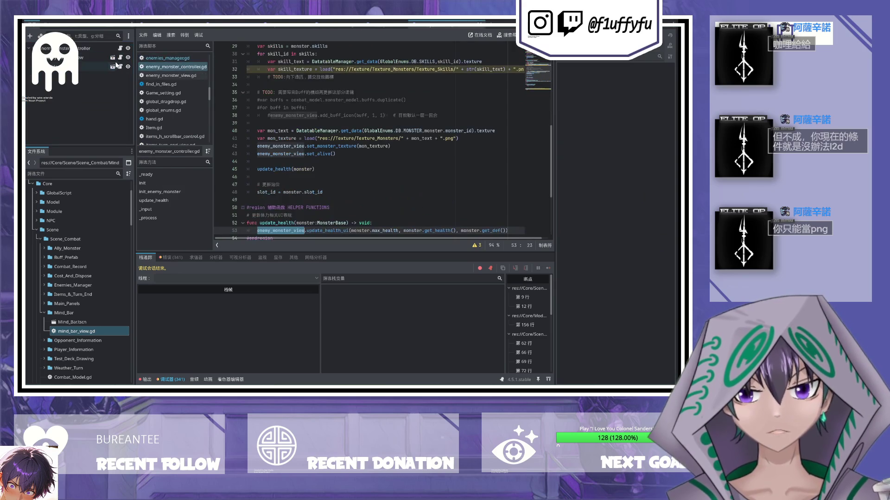
pyautogui.click(119, 65)
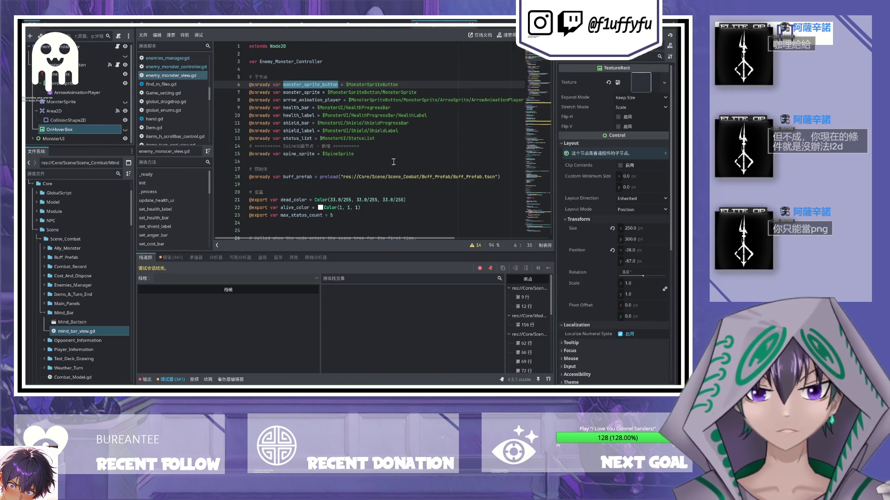
# Step: Drop the SpineSprite node into line 15 for $MonsterSpriteButton/SpineSprite, save, and run the game
pyautogui.doubleClick(323, 155)
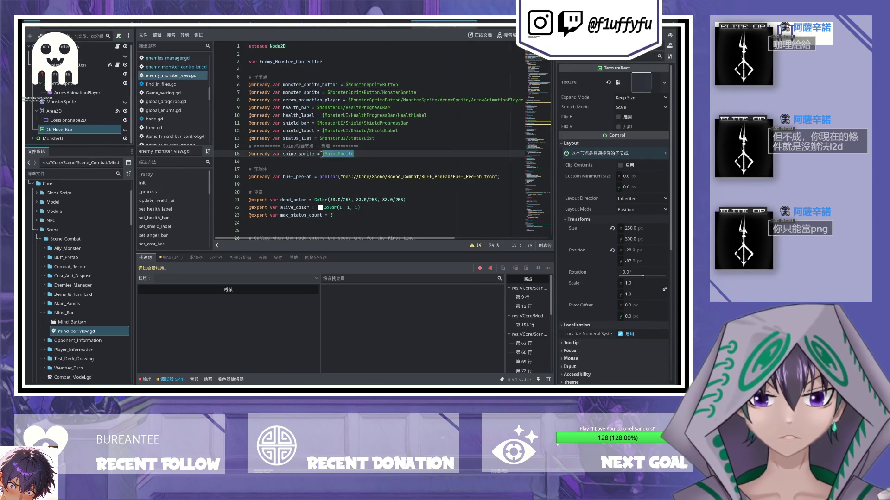
pyautogui.moveTo(70, 75); pyautogui.dragTo(321, 153)
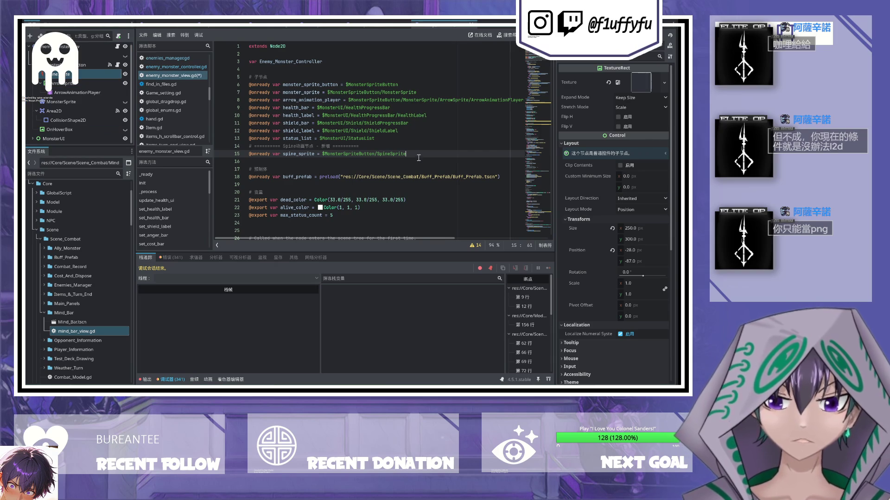
pyautogui.hotkey('ctrl', 'shift', 'Left')
pyautogui.hotkey('ctrl', 's')
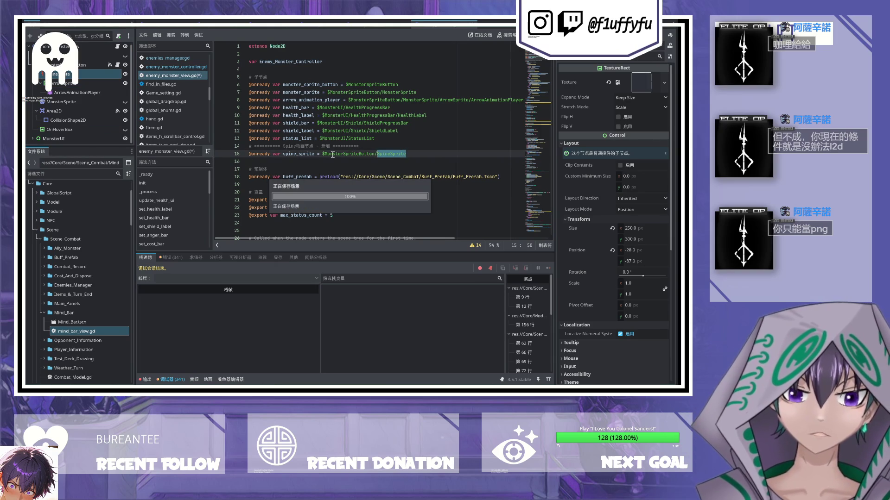
pyautogui.click(322, 155)
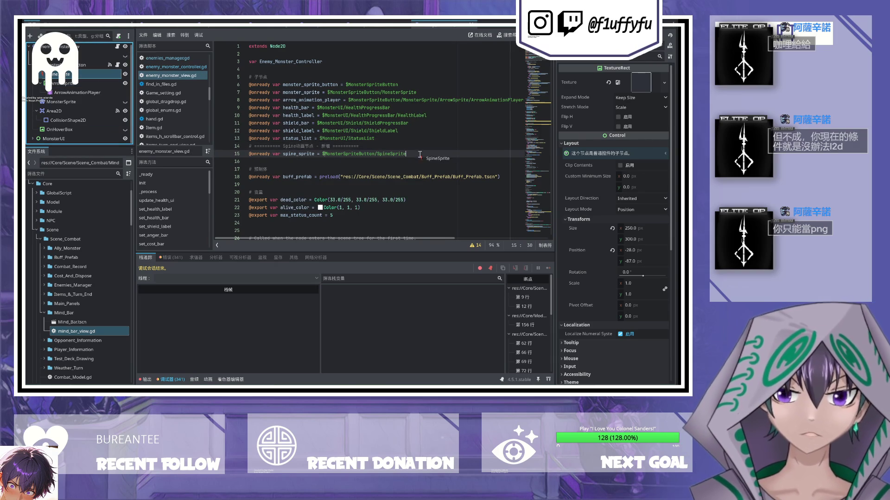
pyautogui.hotkey('ctrl', 's')
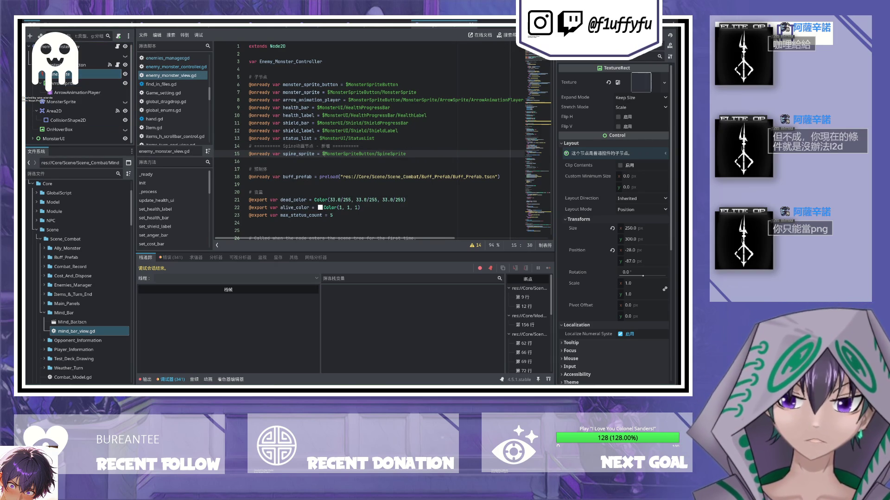
pyautogui.press('F5')
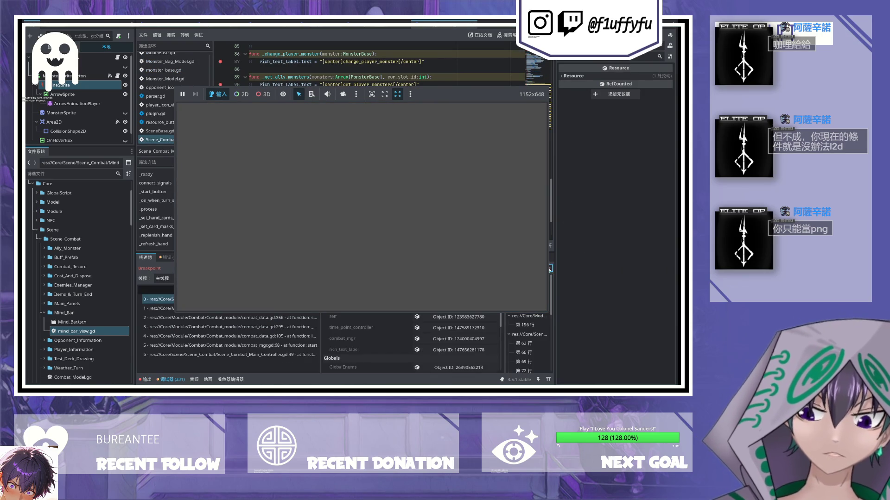
# Step: Continue past two breakpoints until the hand is dealt, then stop the game
pyautogui.press('F12')
pyautogui.press('F12')
pyautogui.press('F12')
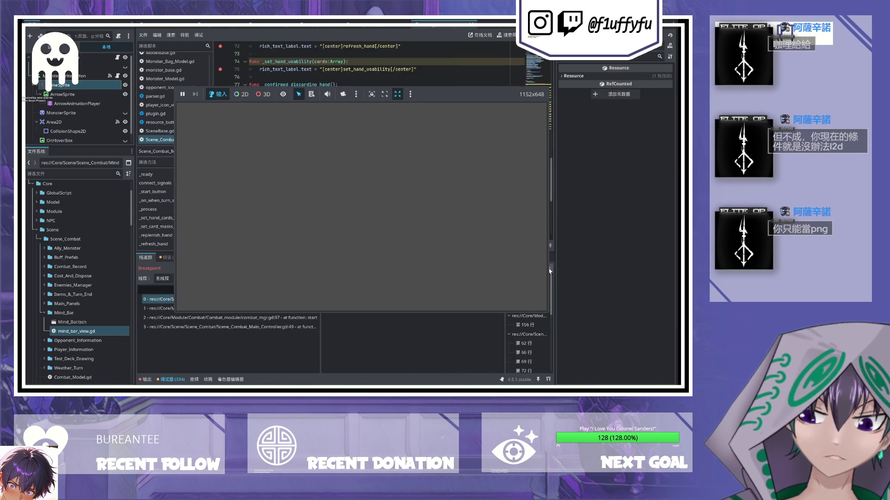
pyautogui.press('F12')
pyautogui.press('F12')
pyautogui.press('F12')
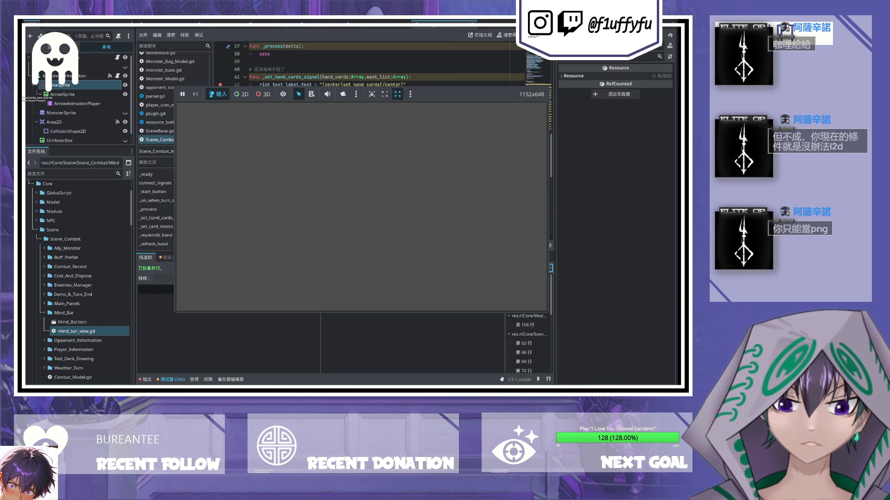
pyautogui.press('F8')
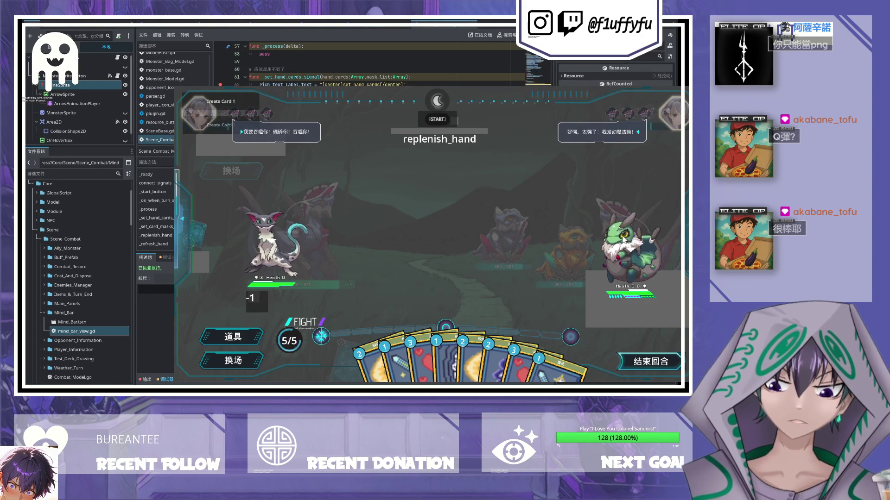
# Step: Stop the running game with F8 and return to the monster scene's 2D view
pyautogui.press('F8')
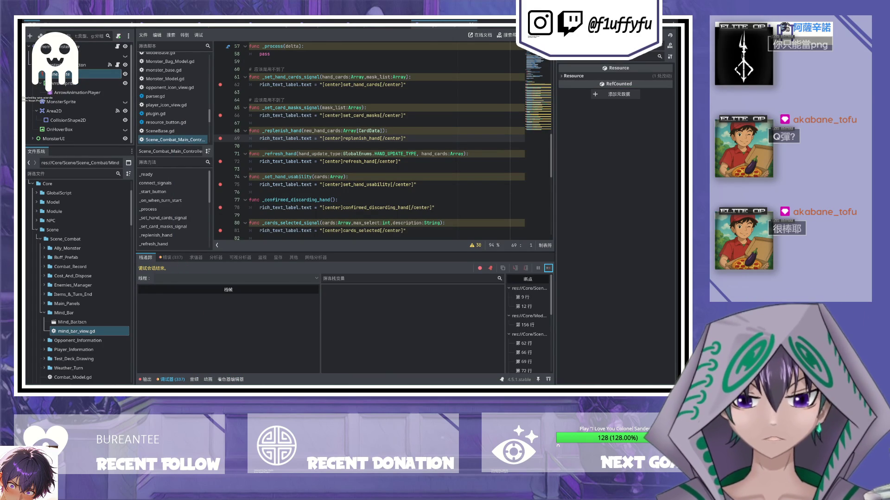
pyautogui.hotkey('ctrl', 'F1')
# Step: Select ArrowAnimationPlayer and inspect its playback options and animation library resource
pyautogui.click(61, 102)
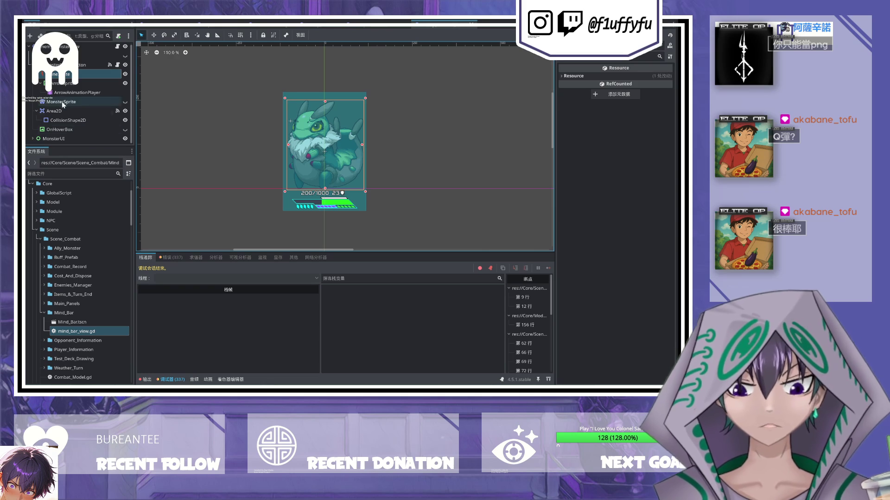
pyautogui.click(63, 92)
pyautogui.click(65, 84)
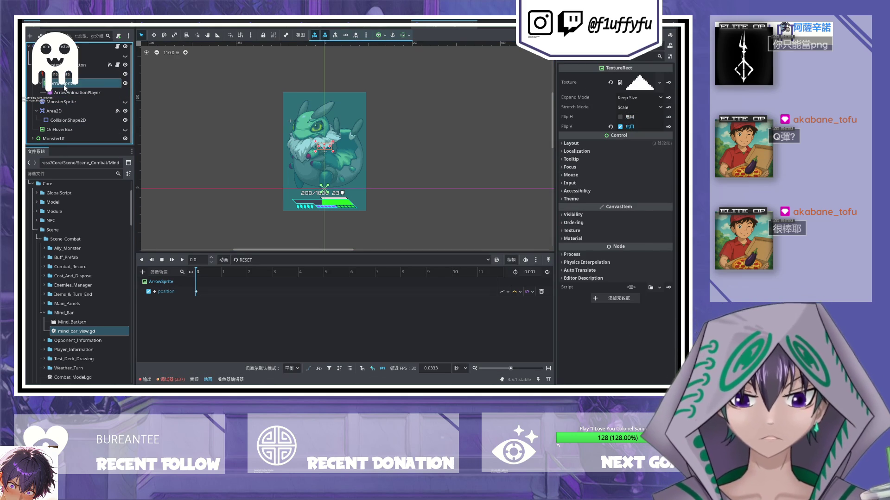
pyautogui.click(60, 94)
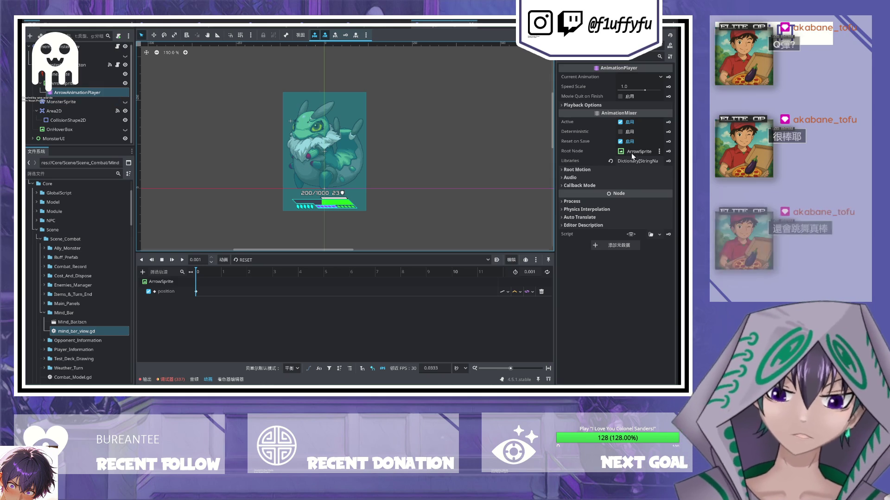
pyautogui.click(597, 105)
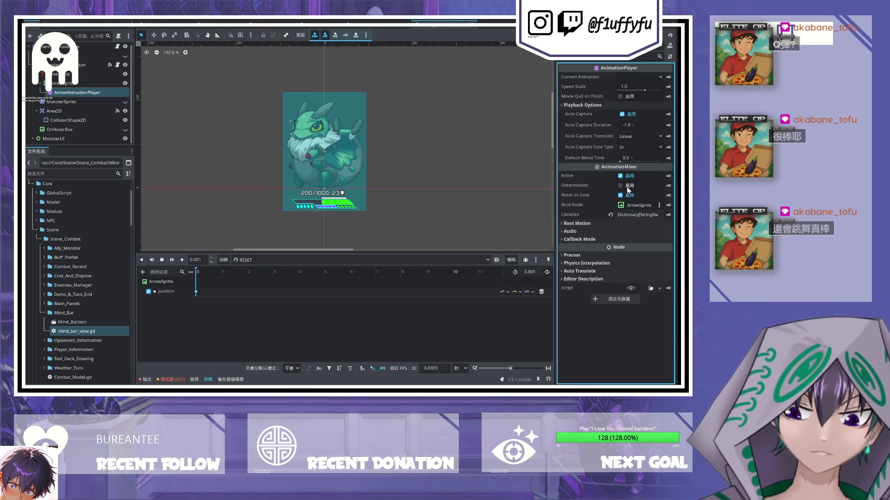
pyautogui.click(636, 214)
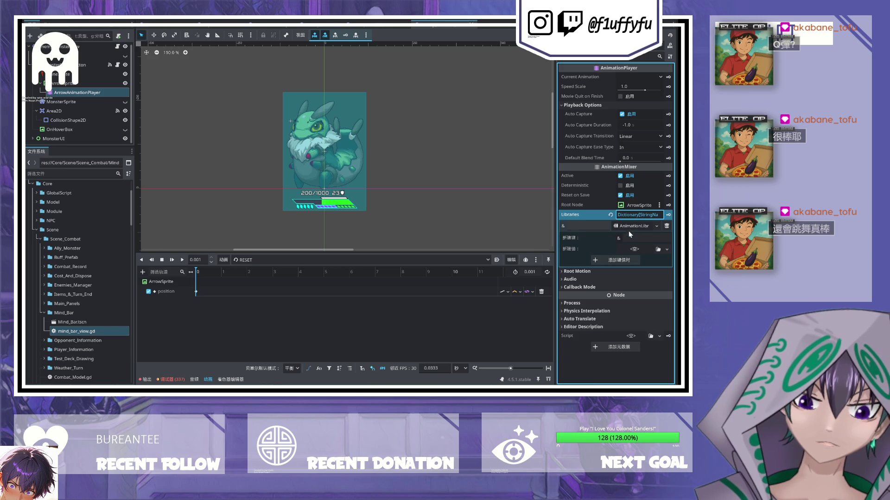
pyautogui.click(625, 226)
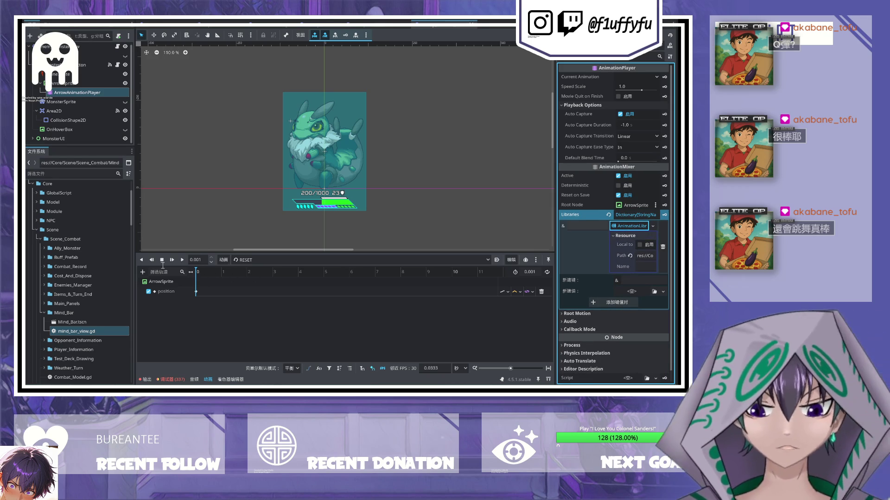
# Step: Play the arrow animation once, then check the Output log and Debugger errors
pyautogui.click(254, 282)
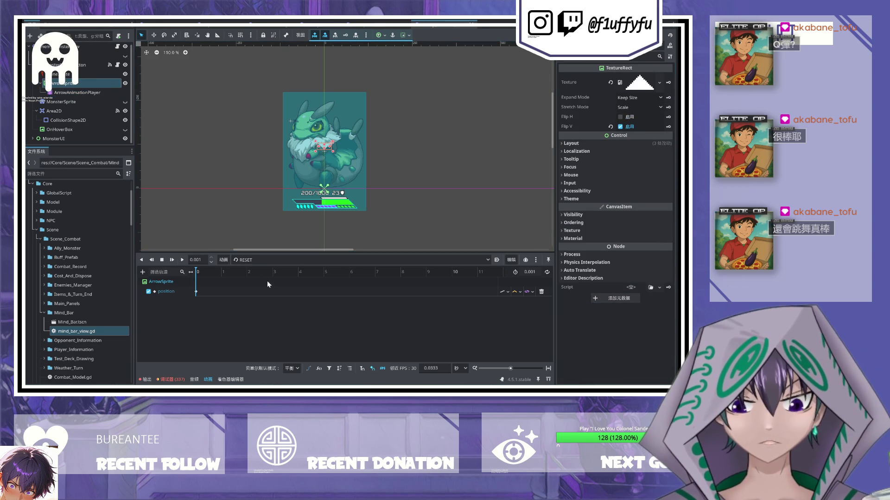
pyautogui.click(183, 260)
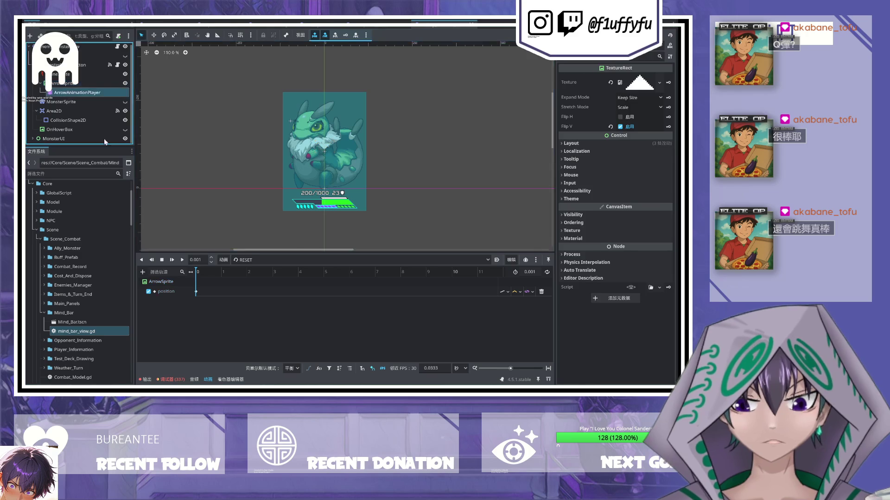
pyautogui.click(182, 260)
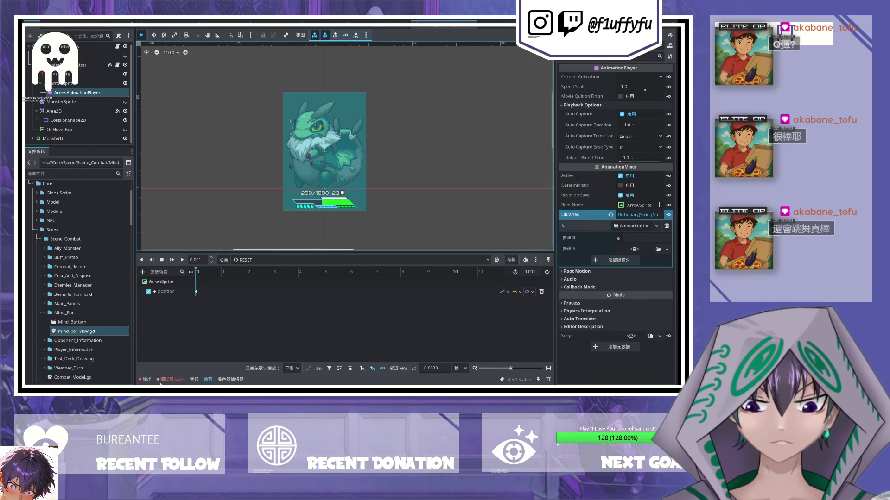
pyautogui.click(147, 380)
pyautogui.click(159, 380)
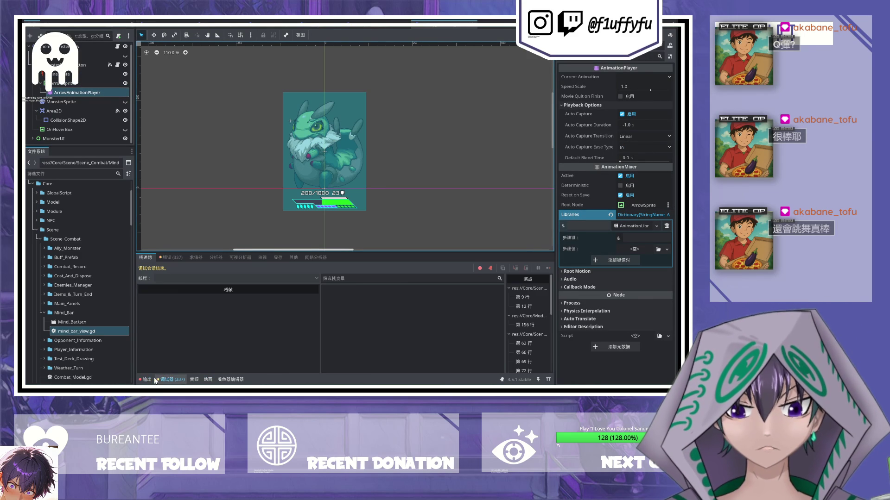
# Step: Clear the debugger's warnings, reselect ArrowAnimationPlayer and bring back its animation timeline
pyautogui.click(170, 258)
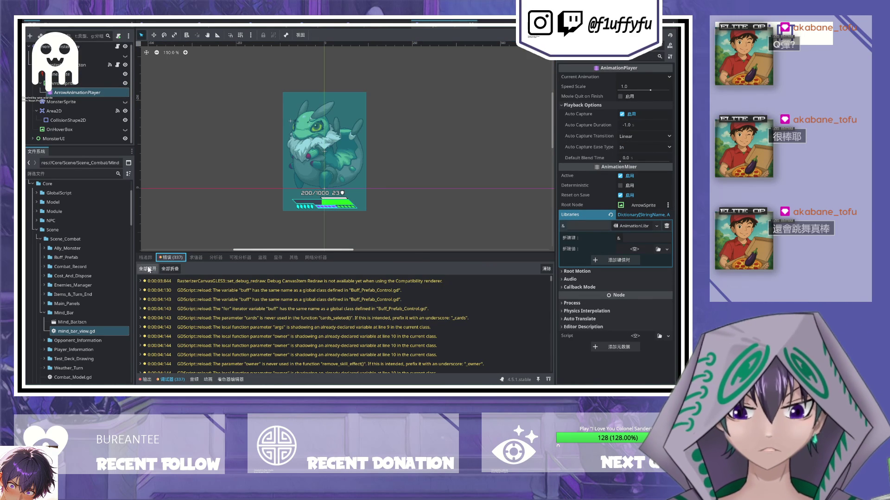
pyautogui.click(545, 268)
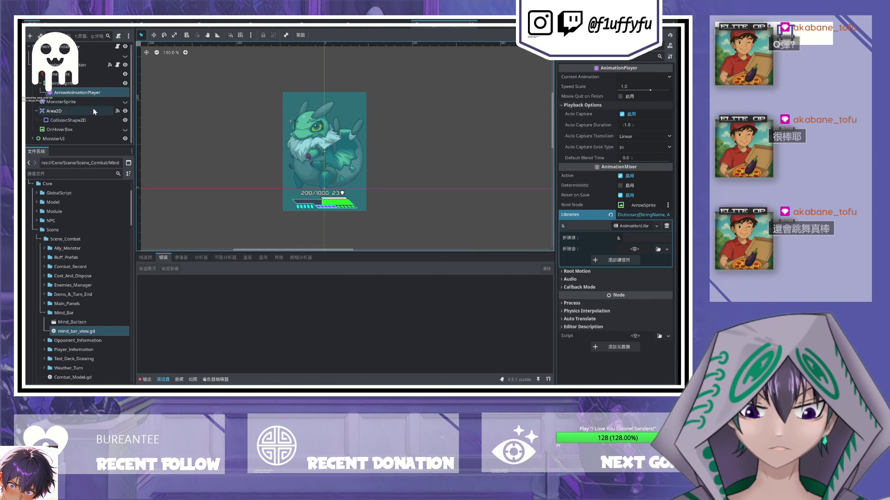
pyautogui.click(83, 83)
pyautogui.click(83, 91)
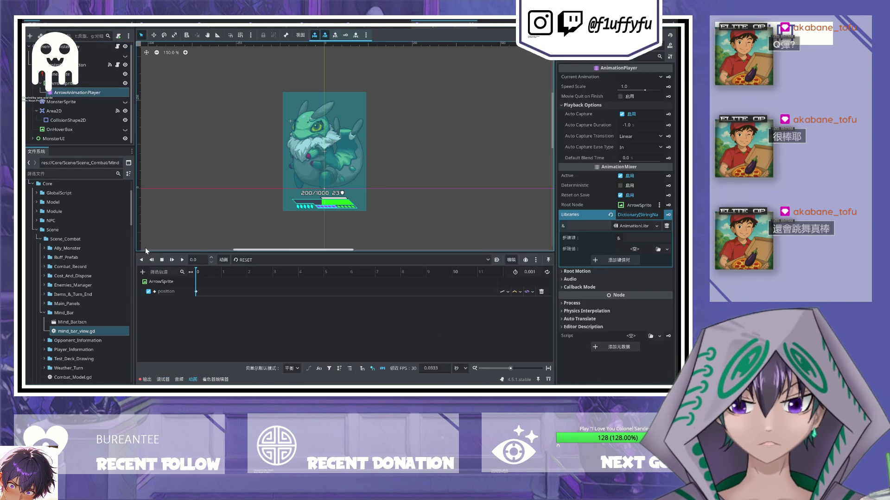
pyautogui.click(147, 381)
pyautogui.click(192, 380)
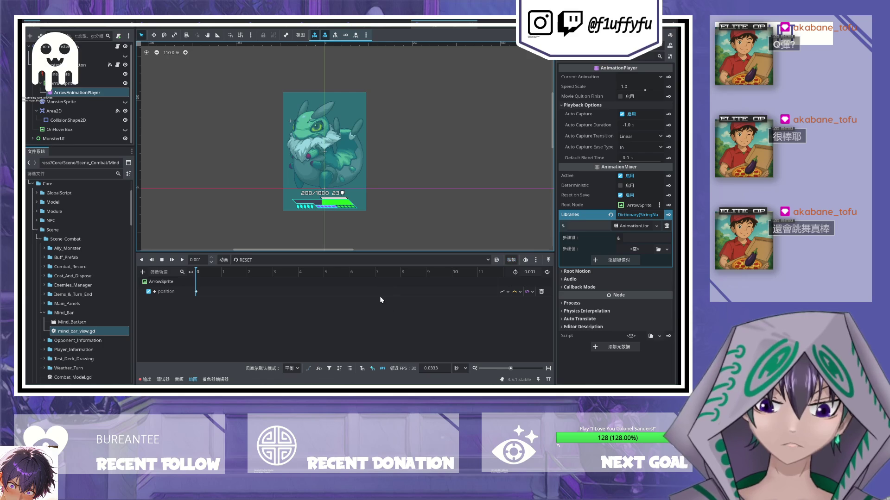
pyautogui.scroll(3, 331, 164)
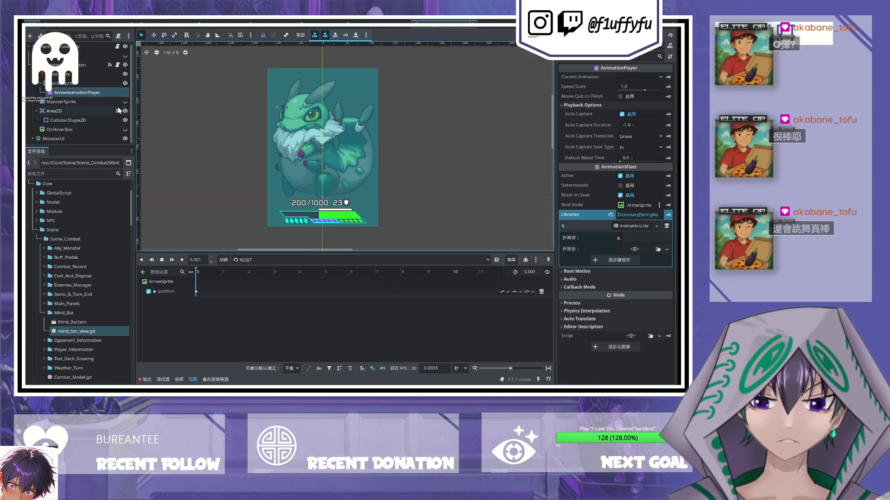
pyautogui.click(60, 85)
pyautogui.click(59, 86)
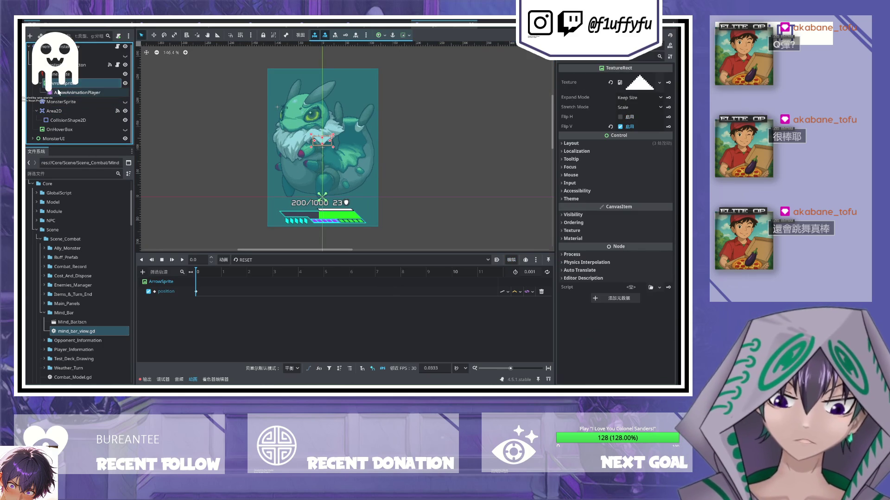
pyautogui.click(57, 93)
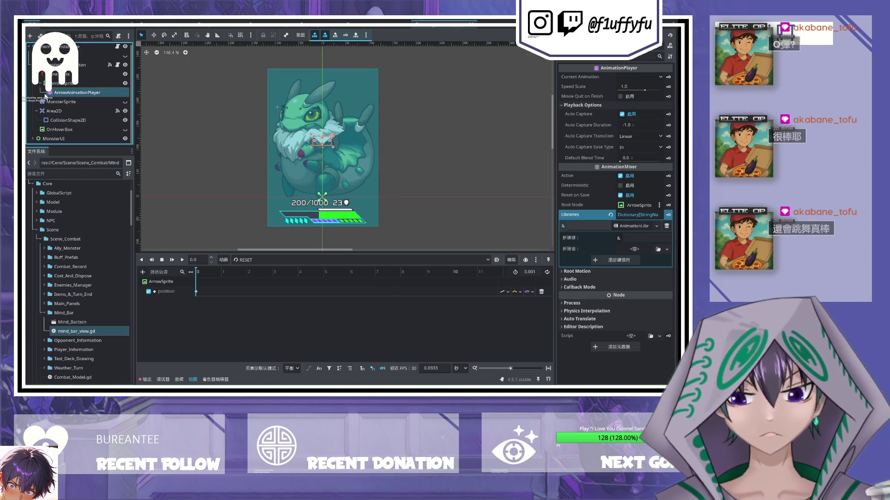
pyautogui.click(629, 226)
pyautogui.click(575, 227)
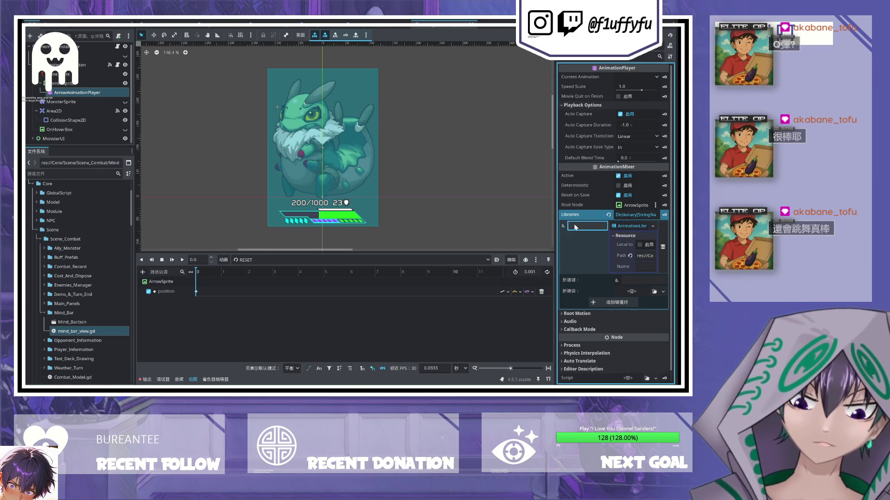
pyautogui.click(635, 215)
pyautogui.click(636, 215)
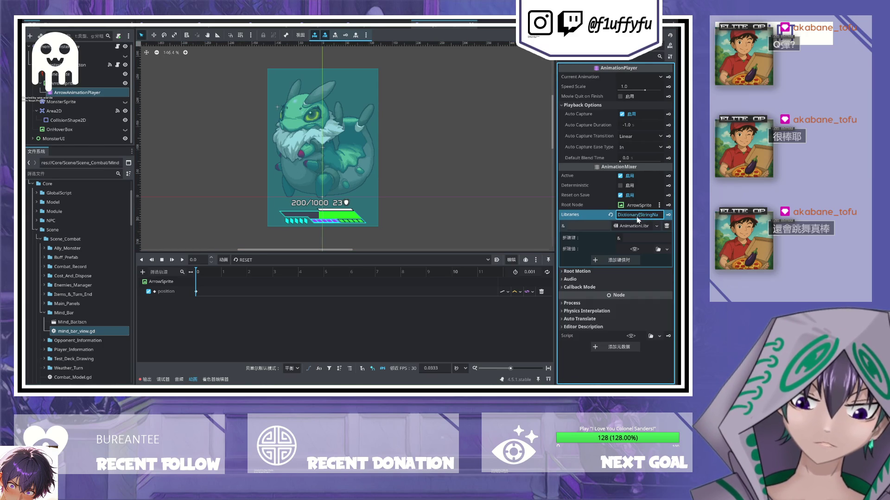
pyautogui.click(574, 272)
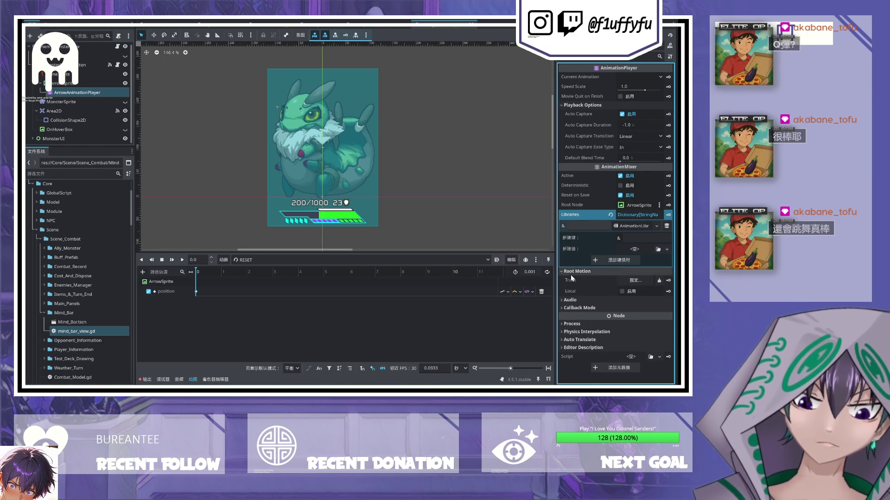
pyautogui.click(571, 273)
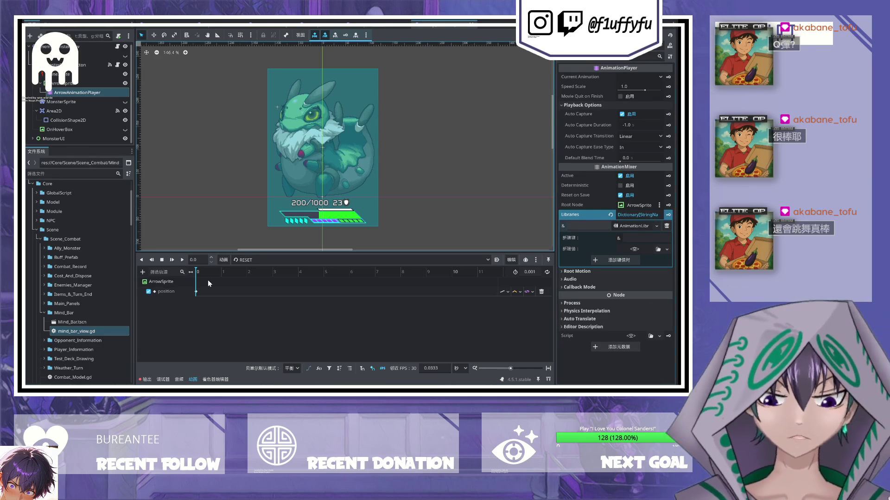
pyautogui.click(333, 147)
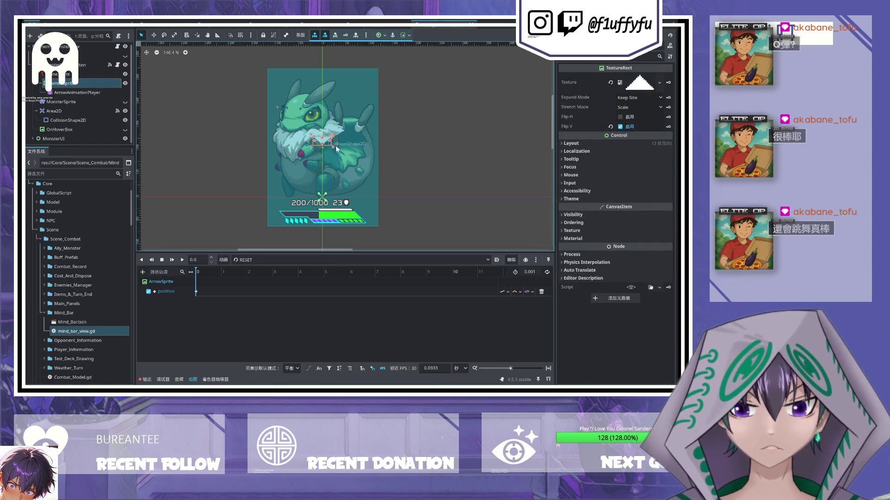
# Step: Move the ArrowSprite up about 127 px and save the scene
pyautogui.press('w')
pyautogui.moveTo(319, 141); pyautogui.dragTo(318, 59)
pyautogui.hotkey('ctrl', 's')
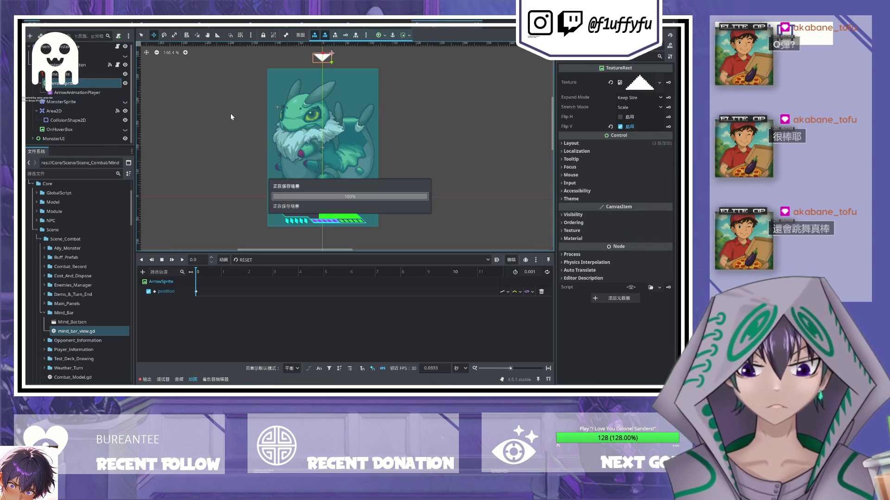
# Step: Reselect ArrowAnimationPlayer and open its list of animations
pyautogui.click(74, 93)
pyautogui.click(76, 87)
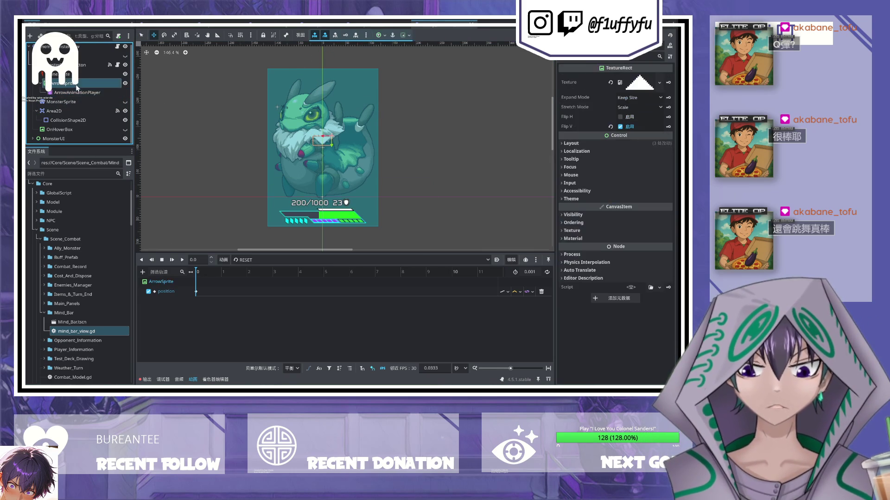
pyautogui.click(77, 91)
pyautogui.click(72, 93)
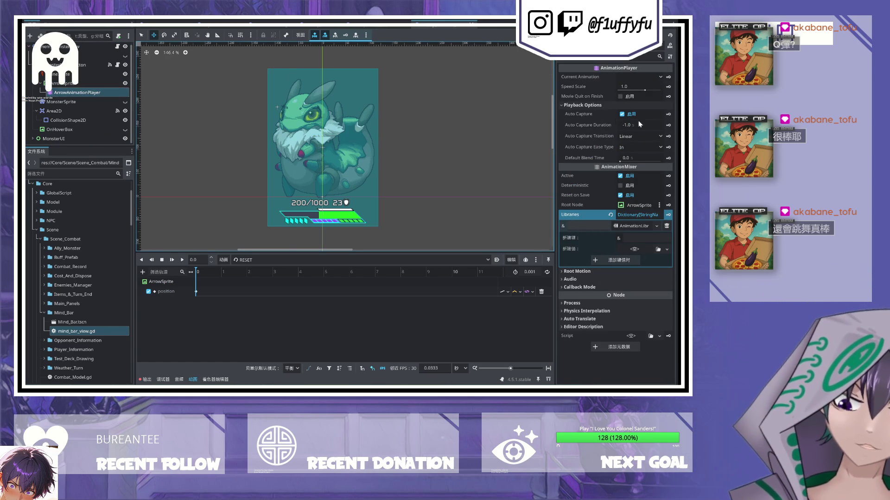
pyautogui.click(637, 77)
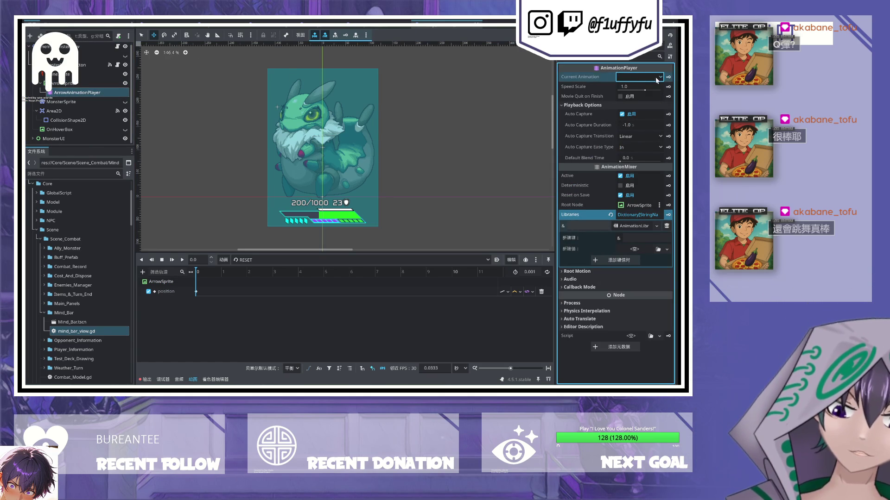
# Step: Load Selection_Float and scrub through its position keyframes at 0, 1 and 2 seconds
pyautogui.click(641, 104)
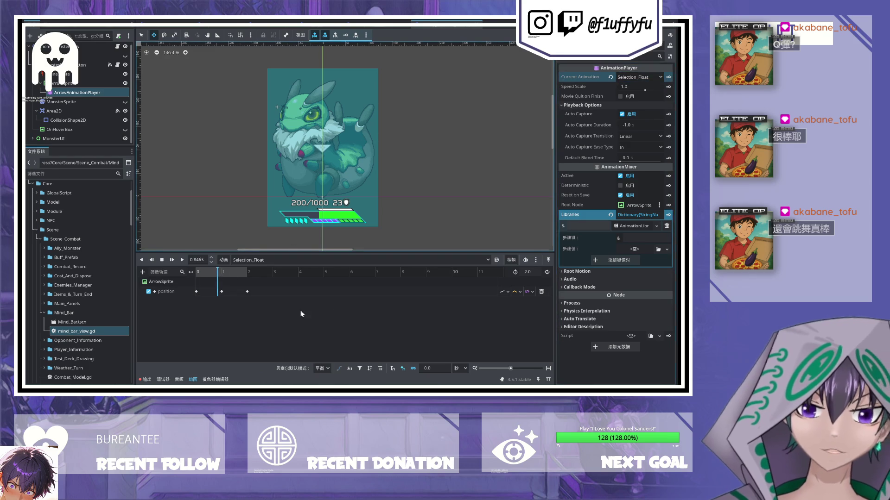
pyautogui.click(196, 292)
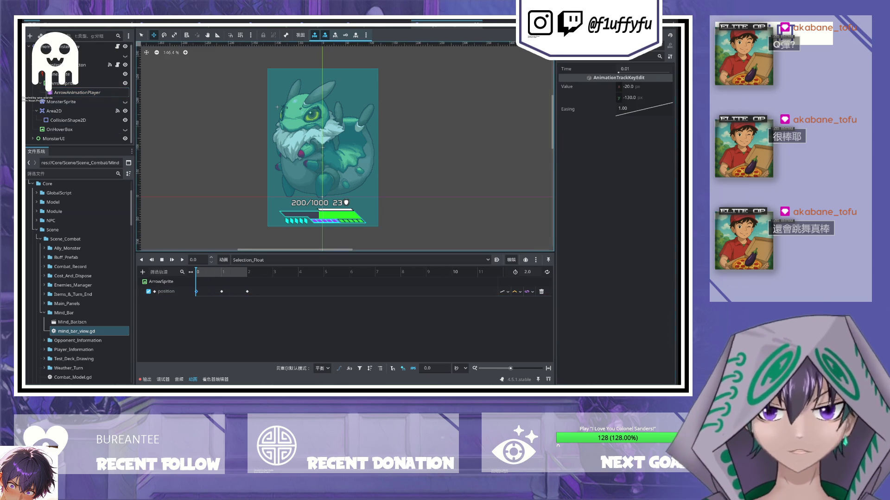
pyautogui.moveTo(199, 272); pyautogui.dragTo(263, 283)
pyautogui.click(221, 291)
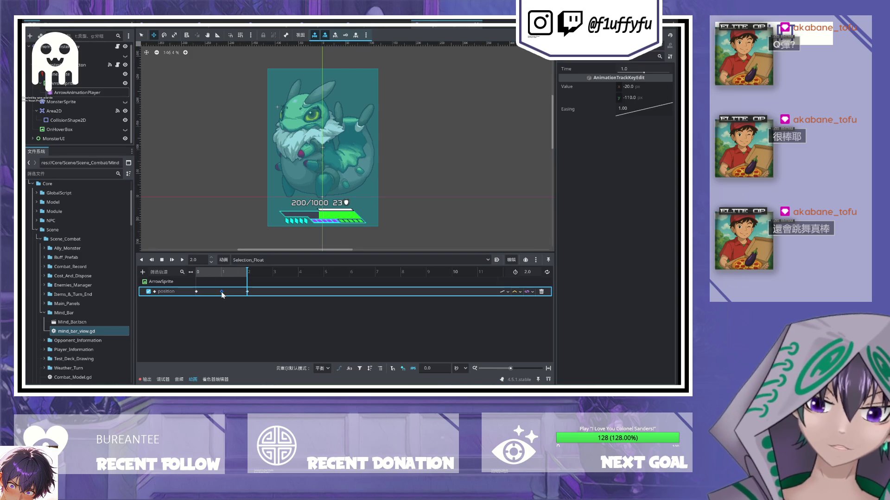
pyautogui.moveTo(204, 271); pyautogui.dragTo(183, 273)
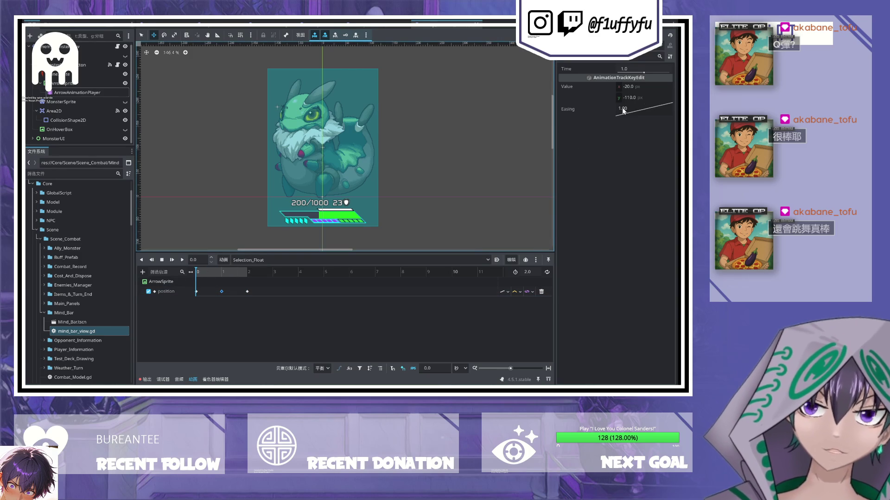
pyautogui.moveTo(626, 97); pyautogui.dragTo(629, 98)
pyautogui.click(644, 97)
pyautogui.moveTo(201, 273); pyautogui.dragTo(229, 272)
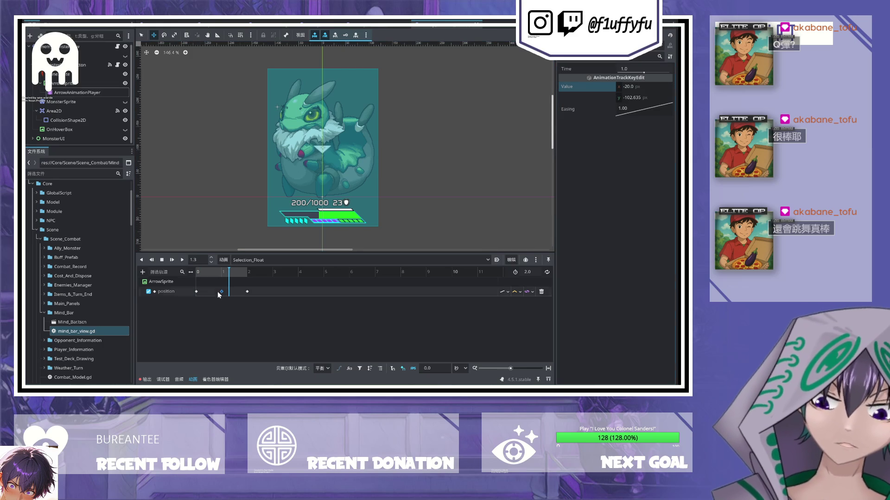
pyautogui.click(196, 291)
pyautogui.click(195, 292)
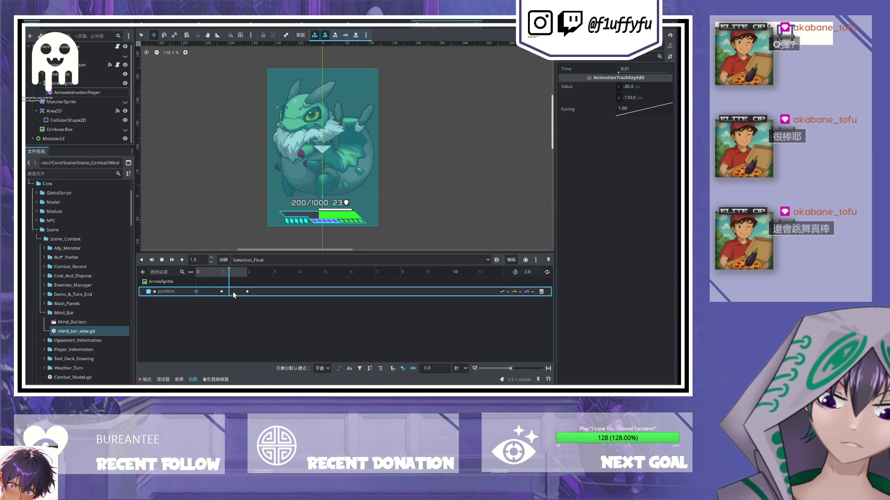
pyautogui.click(222, 292)
pyautogui.press('d')
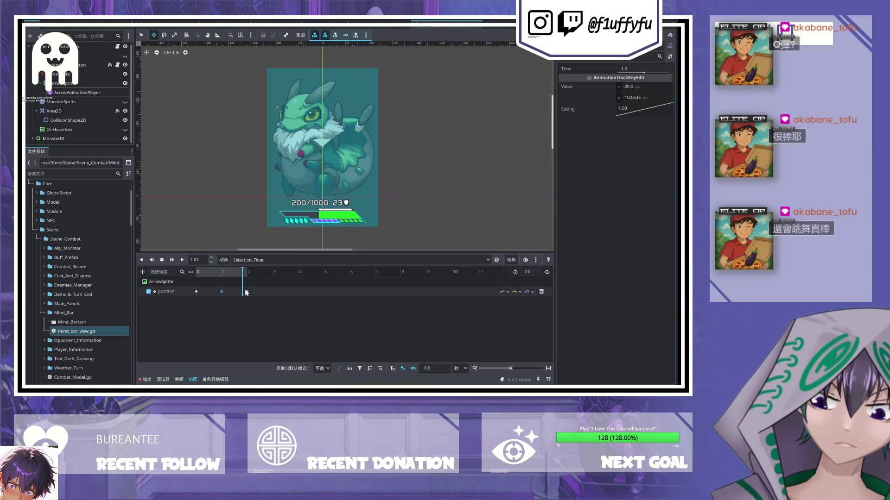
# Step: Set the middle 1-second keyframe's y position to 130
pyautogui.click(247, 291)
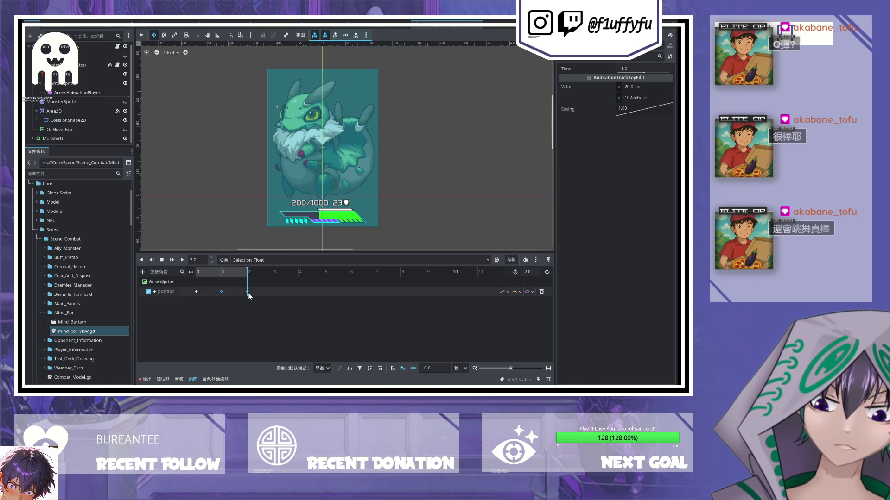
pyautogui.click(222, 292)
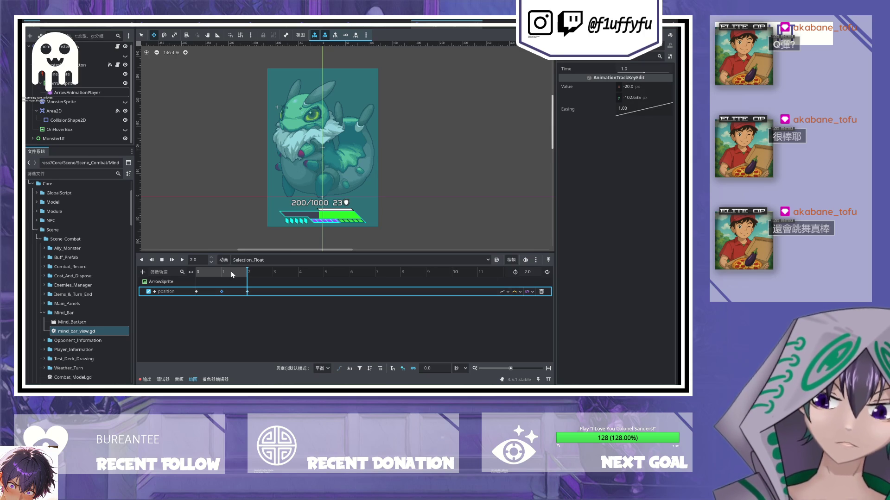
pyautogui.click(647, 99)
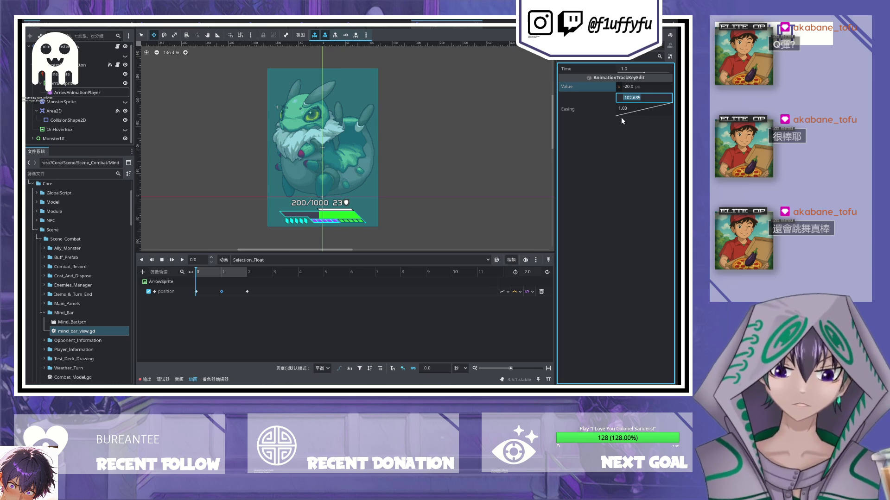
pyautogui.write('130')
pyautogui.press('Return')
pyautogui.click(222, 294)
# Step: Set the first and last keyframes' y to 160 and preview the float
pyautogui.click(196, 291)
pyautogui.click(651, 98)
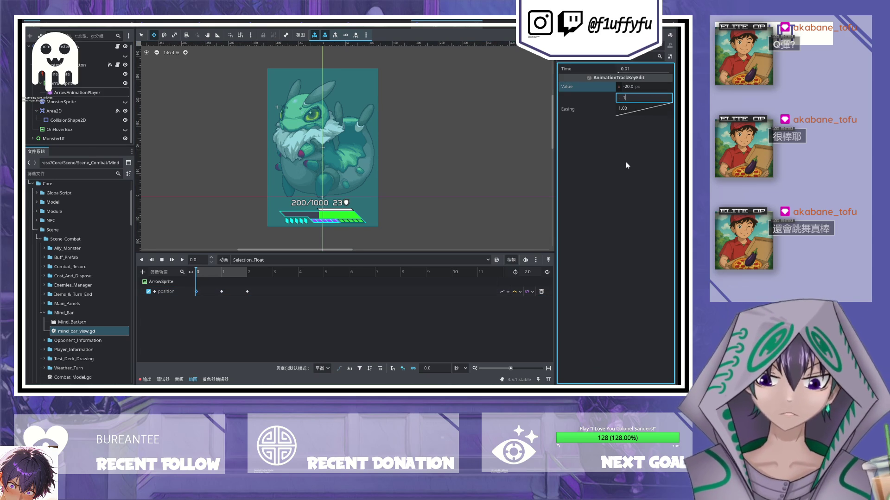
pyautogui.write('160')
pyautogui.press('Return')
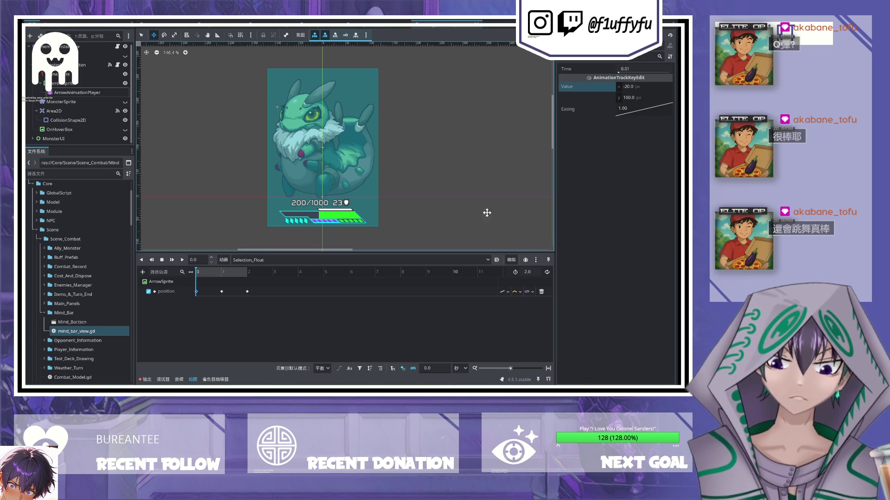
pyautogui.click(247, 292)
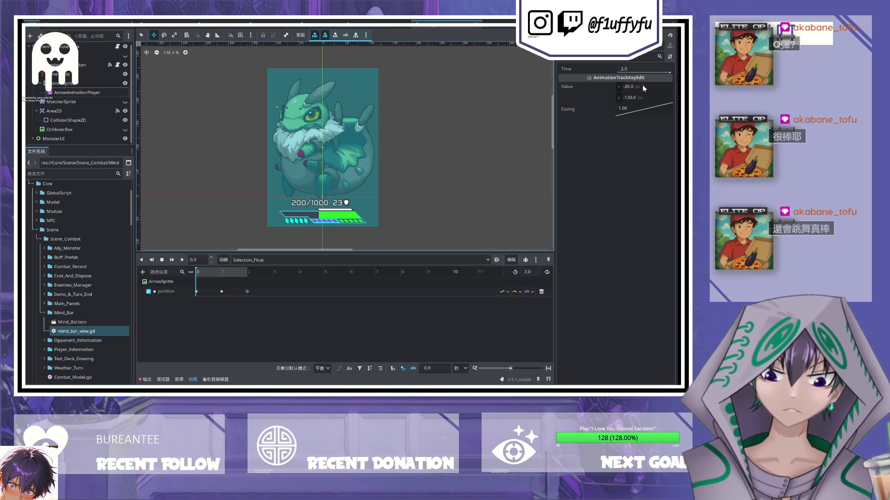
pyautogui.click(642, 97)
pyautogui.write('160')
pyautogui.press('Return')
pyautogui.click(215, 272)
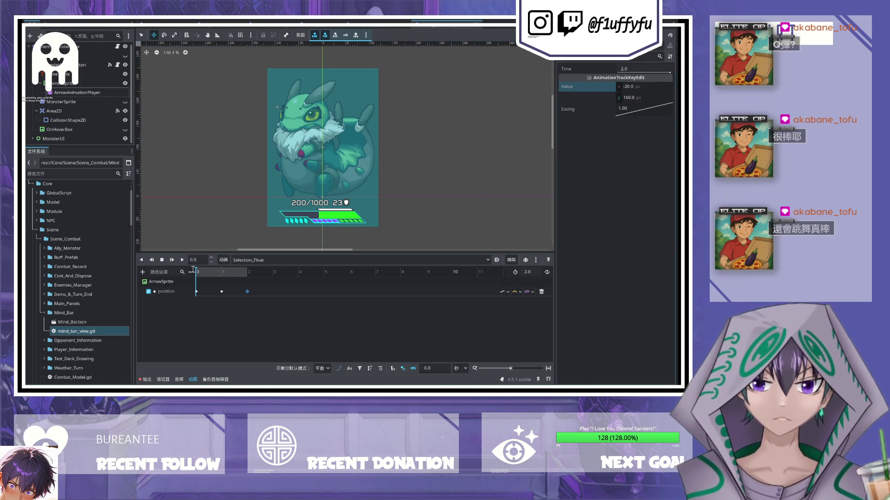
pyautogui.scroll(-5, 306, 95)
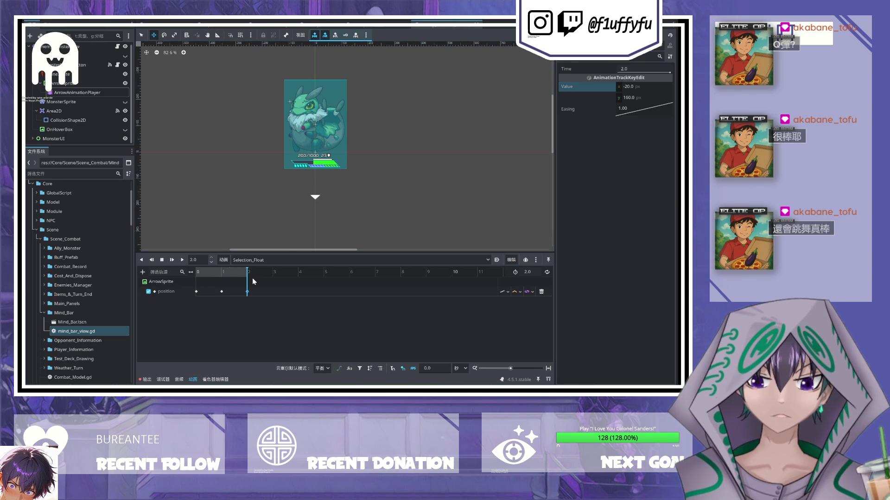
# Step: Set the Selection_Float keyframes' y values to -300, -330 and -300
pyautogui.click(198, 291)
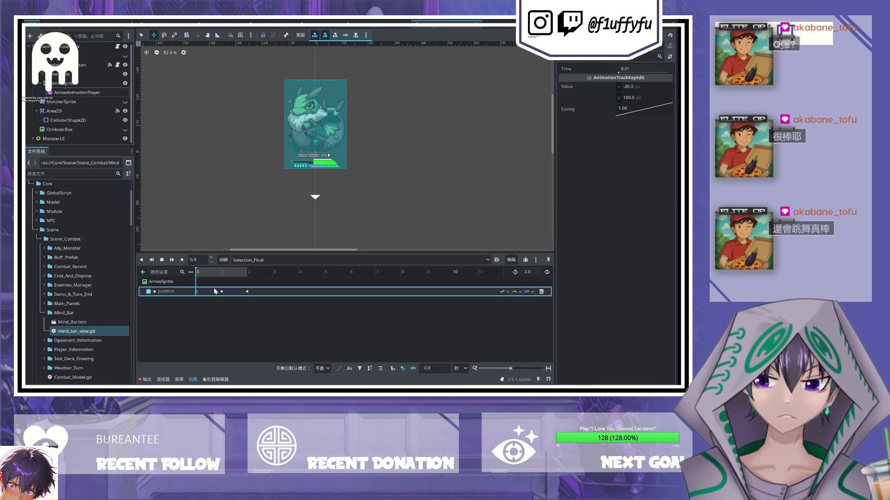
pyautogui.click(642, 98)
pyautogui.press('BackSpace')
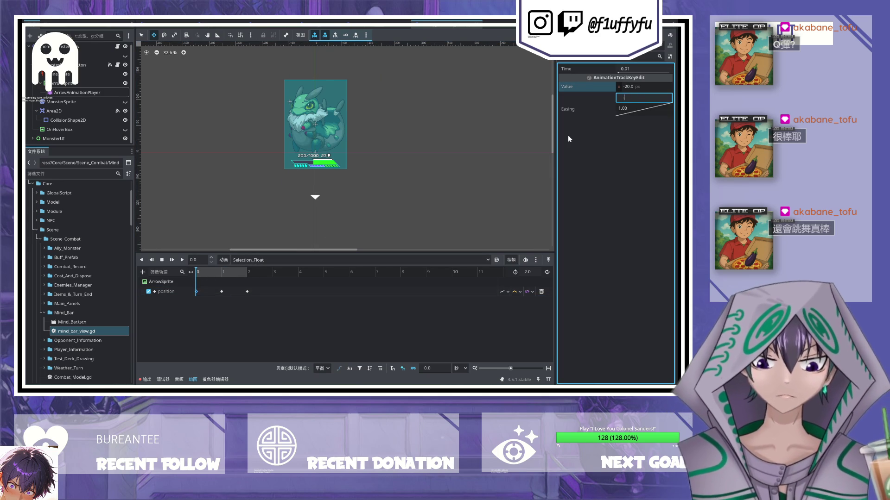
pyautogui.write('300')
pyautogui.press('Return')
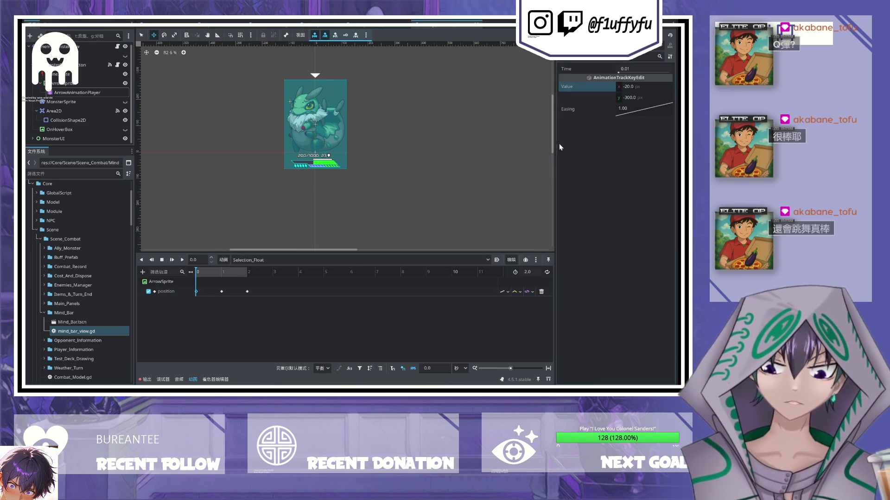
pyautogui.click(222, 291)
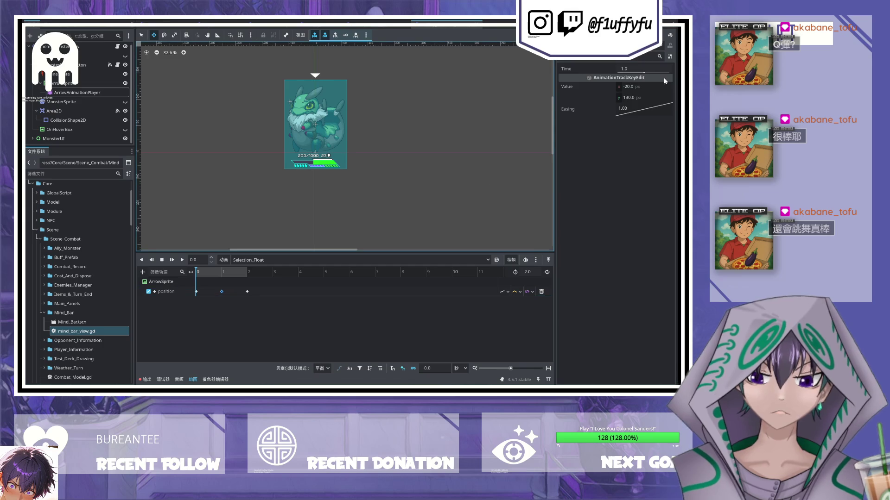
pyautogui.click(652, 98)
pyautogui.write('-')
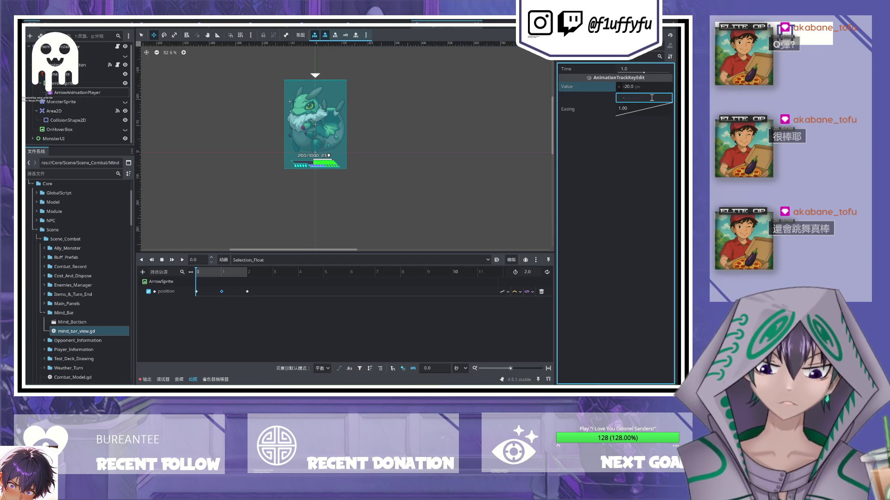
pyautogui.write('330')
pyautogui.press('Return')
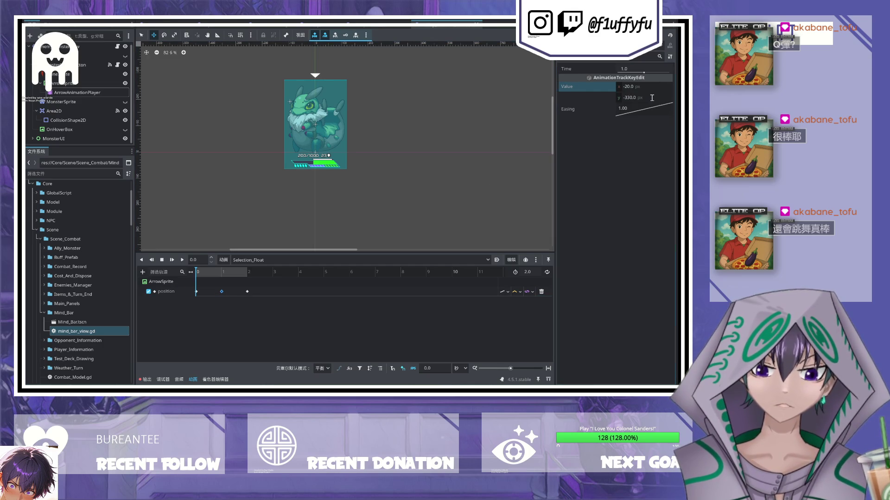
pyautogui.click(247, 291)
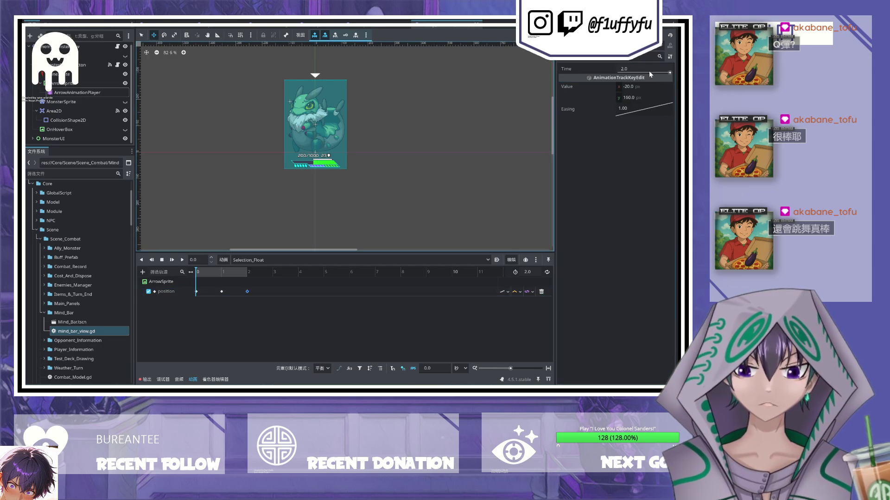
pyautogui.click(649, 97)
pyautogui.write('-300')
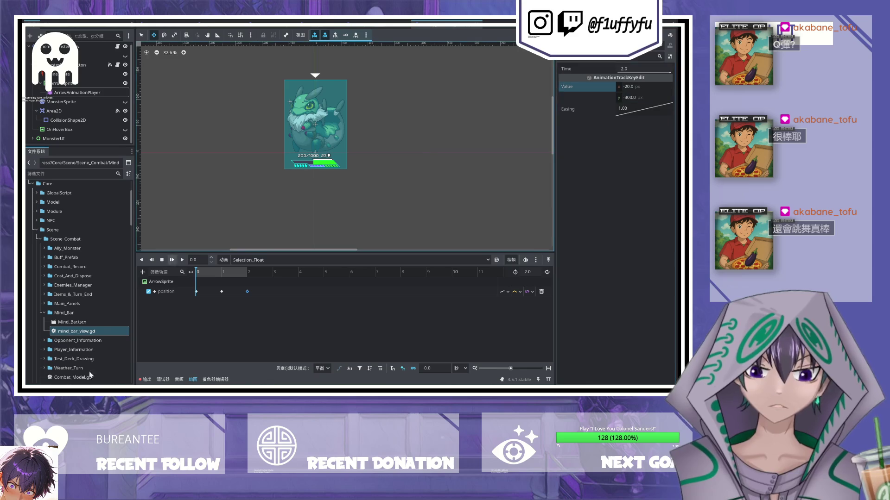
pyautogui.click(421, 147)
# Step: Play and stop the float preview, then select ArrowSprite
pyautogui.click(183, 260)
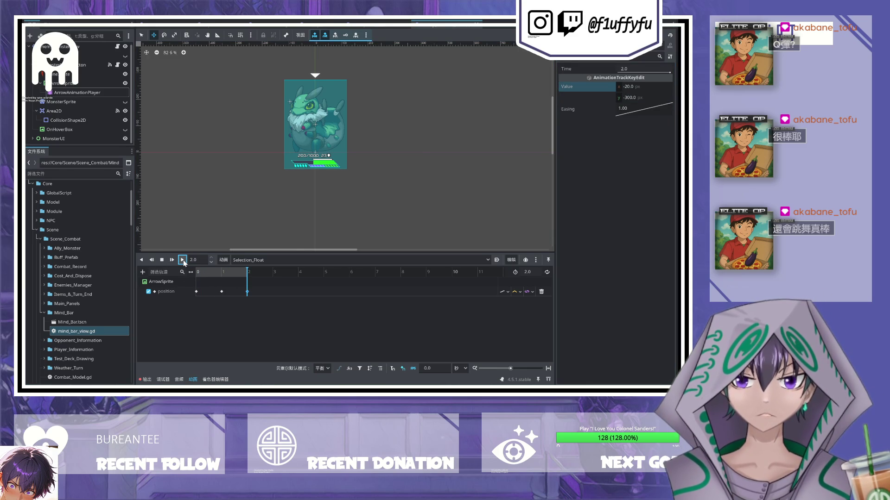
pyautogui.click(223, 318)
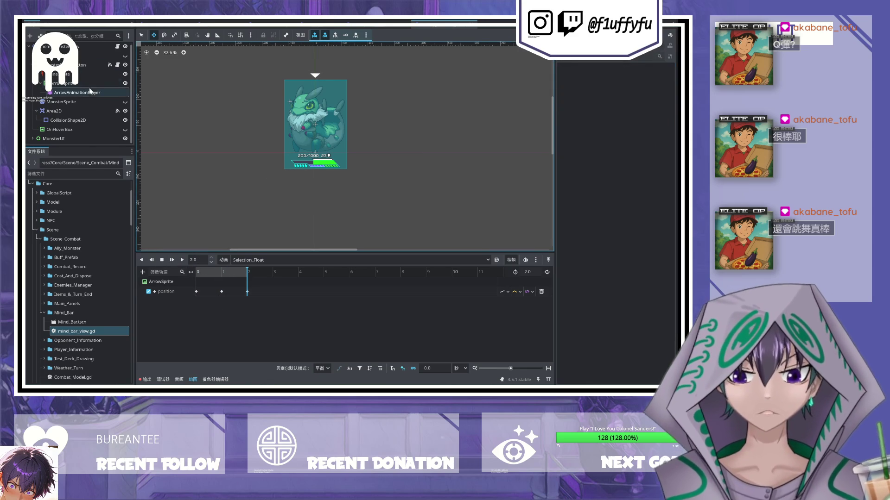
pyautogui.click(70, 84)
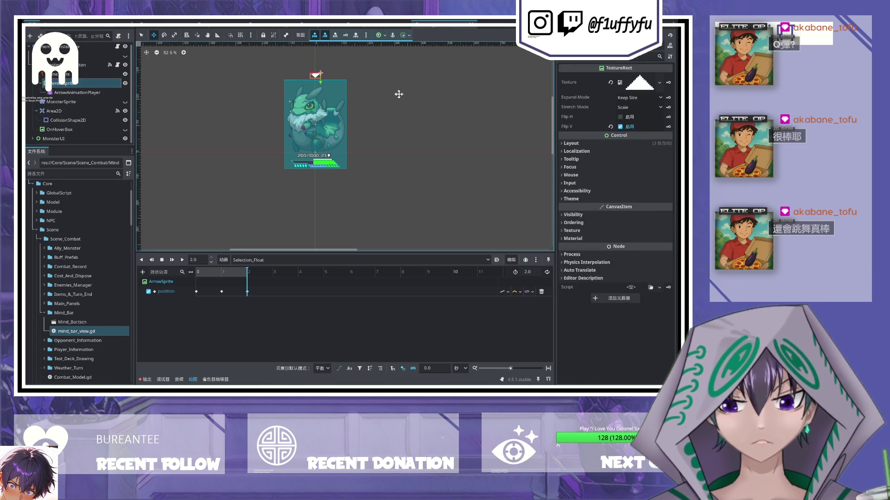
# Step: In the other monster view, load Selection_Float and set its first keyframe to y -300
pyautogui.click(376, 25)
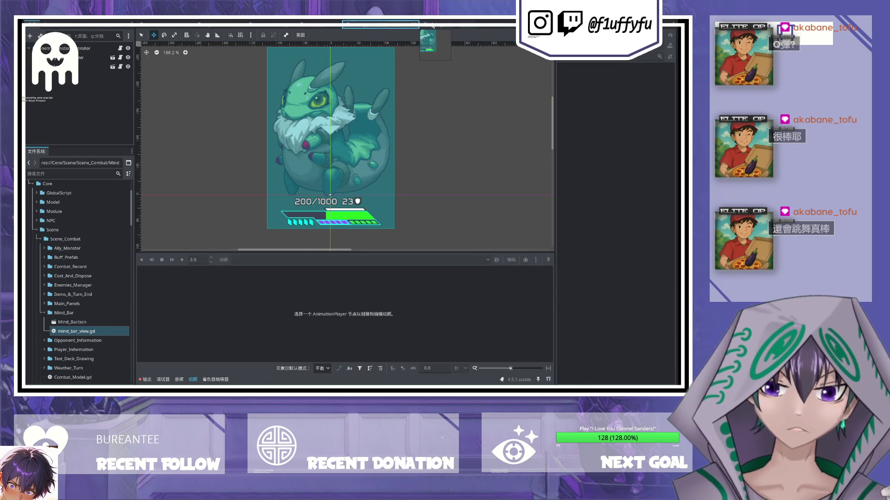
pyautogui.click(222, 23)
pyautogui.click(76, 94)
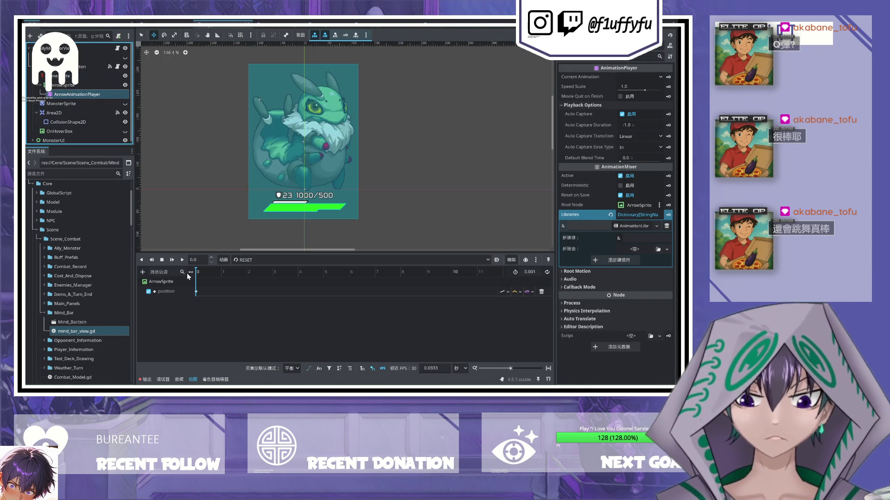
pyautogui.click(642, 76)
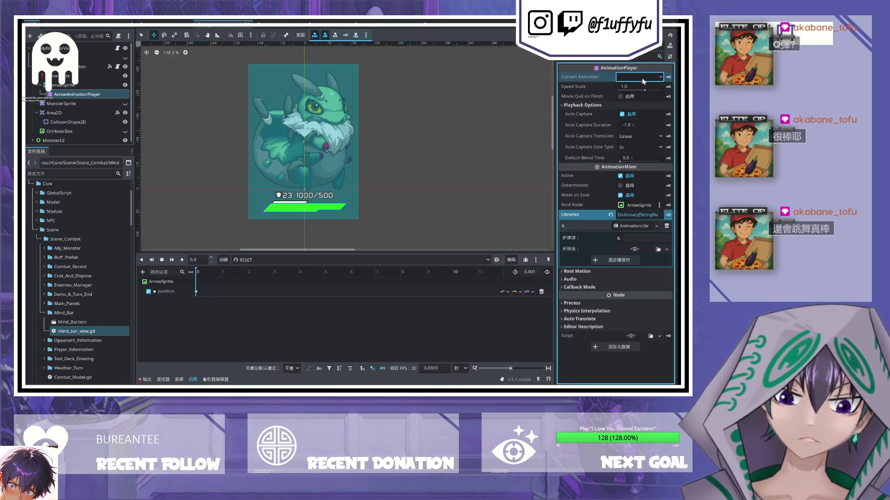
pyautogui.click(644, 104)
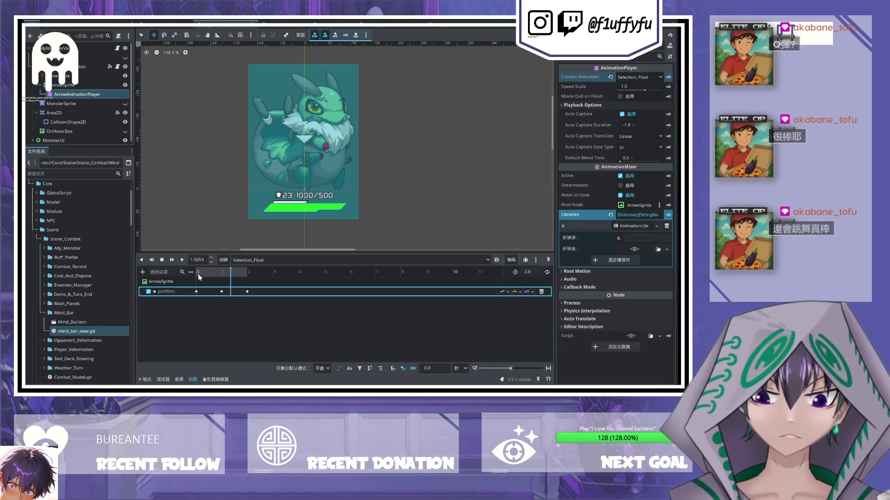
pyautogui.click(196, 292)
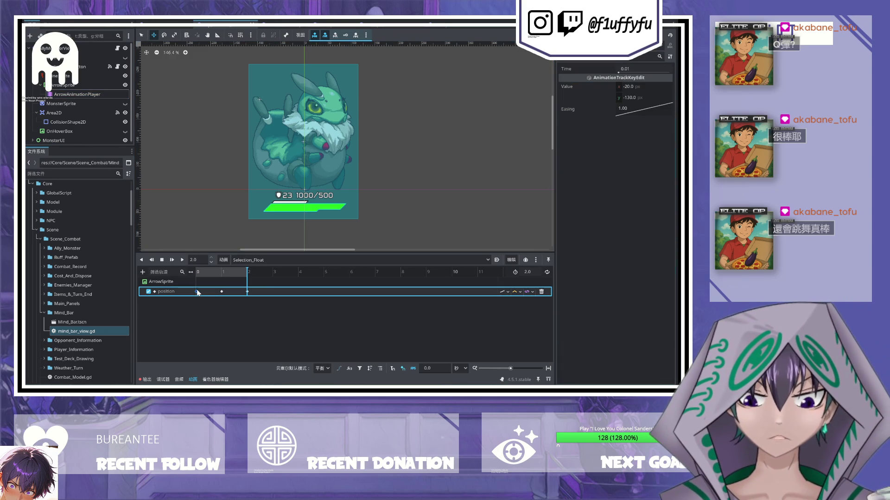
pyautogui.click(658, 97)
pyautogui.write('-8')
pyautogui.press('Return')
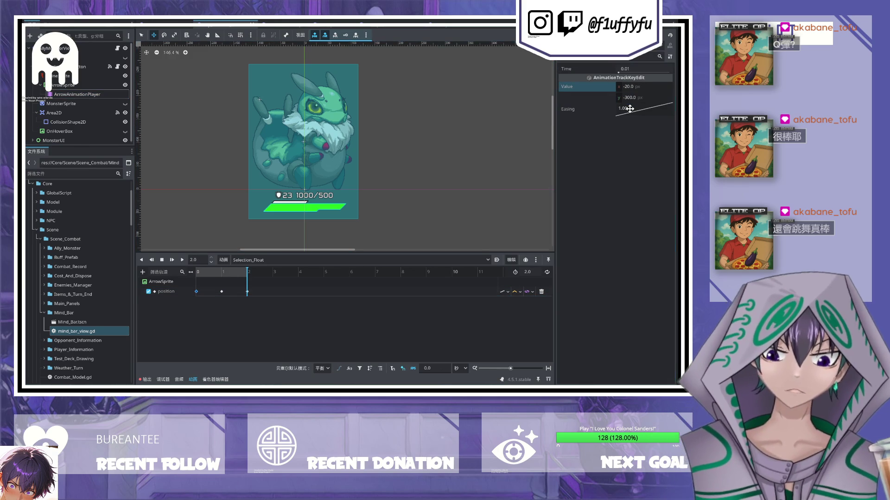
# Step: Set the 1-second and 2-second keyframes to y -330 and -300, then run the game with F5
pyautogui.click(221, 292)
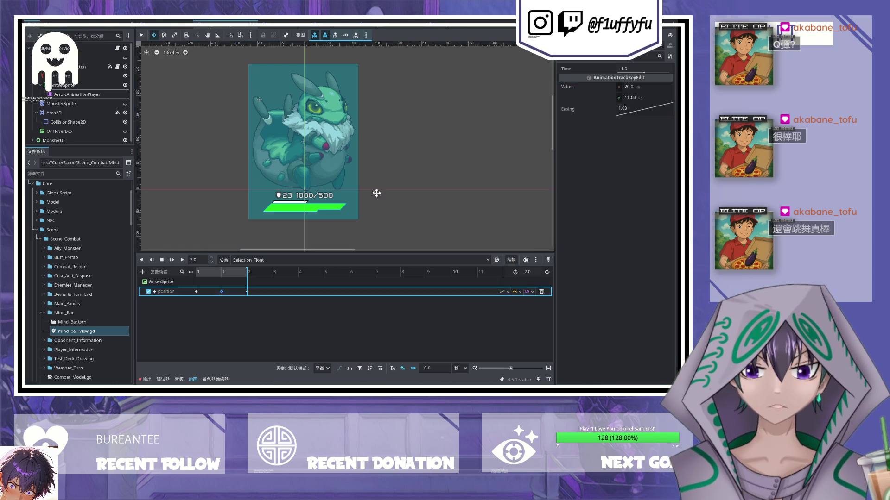
pyautogui.click(644, 98)
pyautogui.write('-8')
pyautogui.press('Return')
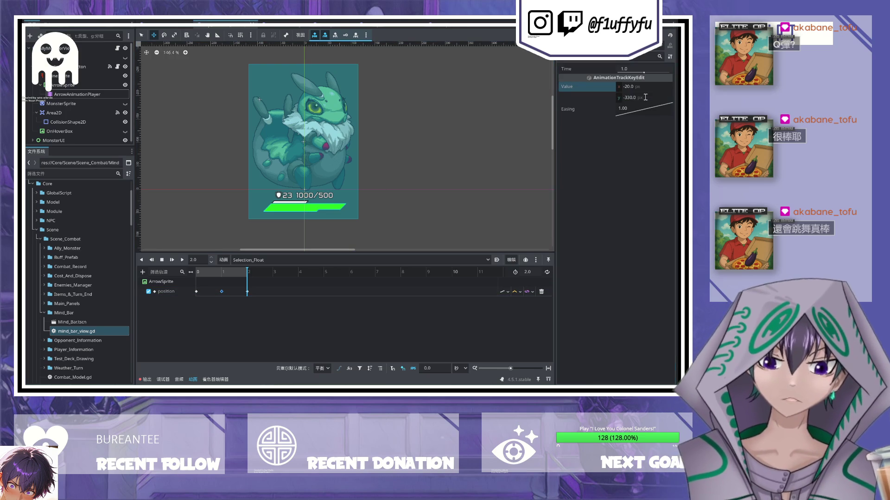
pyautogui.click(247, 291)
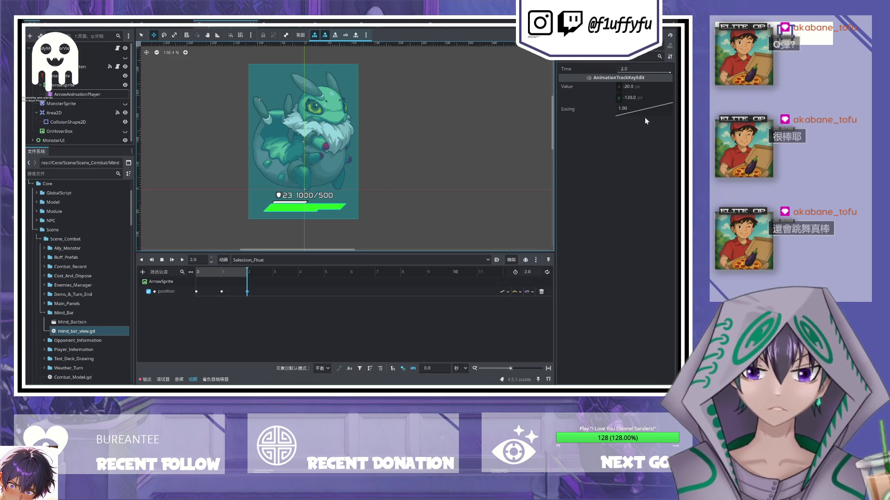
pyautogui.click(646, 97)
pyautogui.write('-300')
pyautogui.press('Return')
pyautogui.click(181, 88)
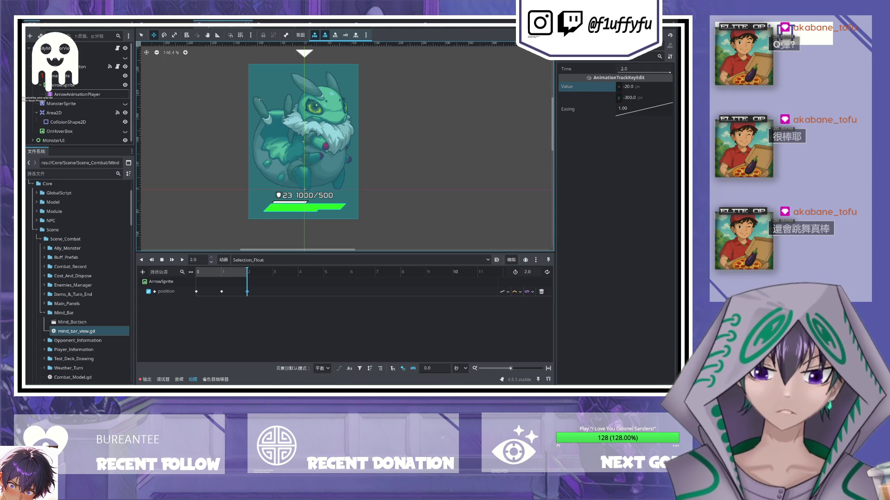
pyautogui.press('F5')
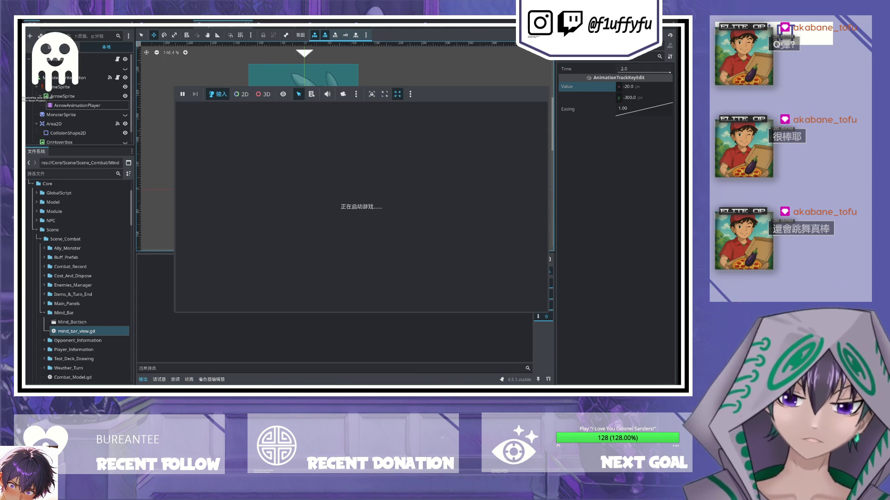
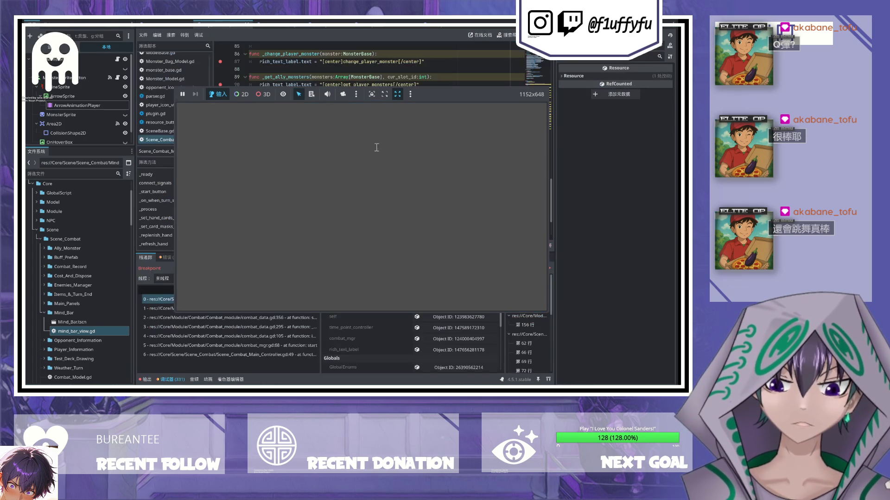
# Step: Resume past the three remaining breakpoints, including set_ep, then stop the combat test run
pyautogui.press('F12')
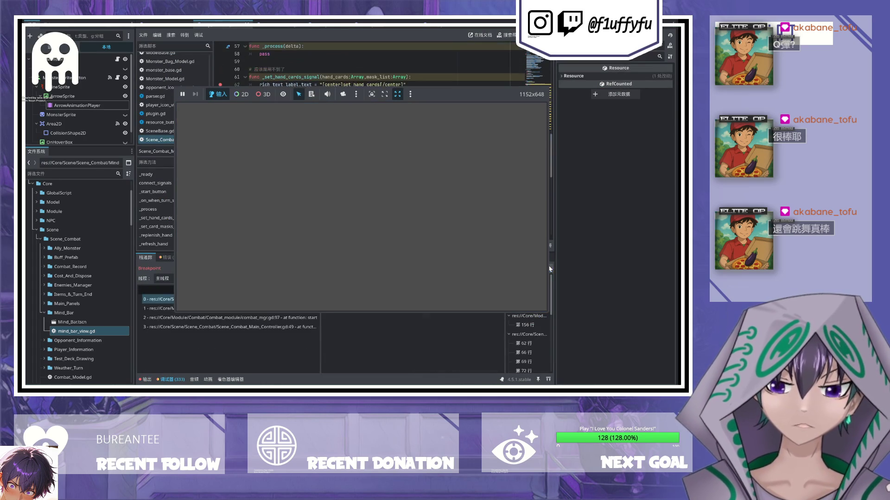
pyautogui.press('F12')
pyautogui.press('F12')
pyautogui.press('F12')
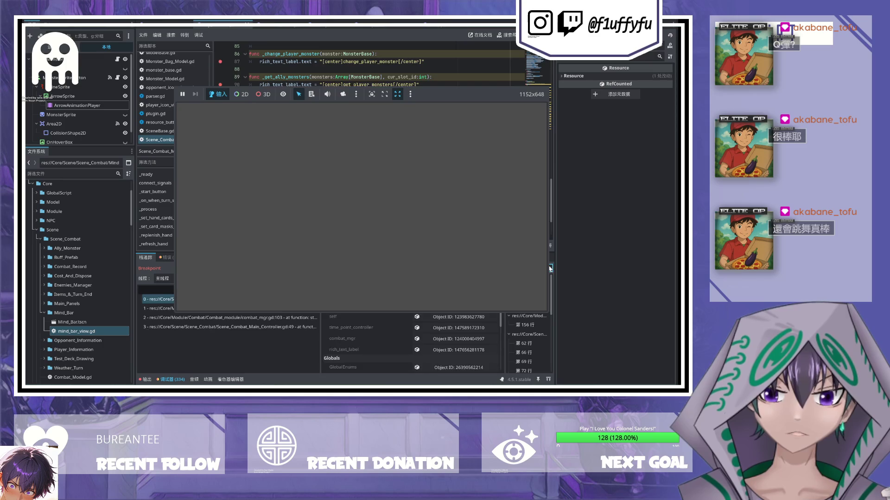
pyautogui.press('F12')
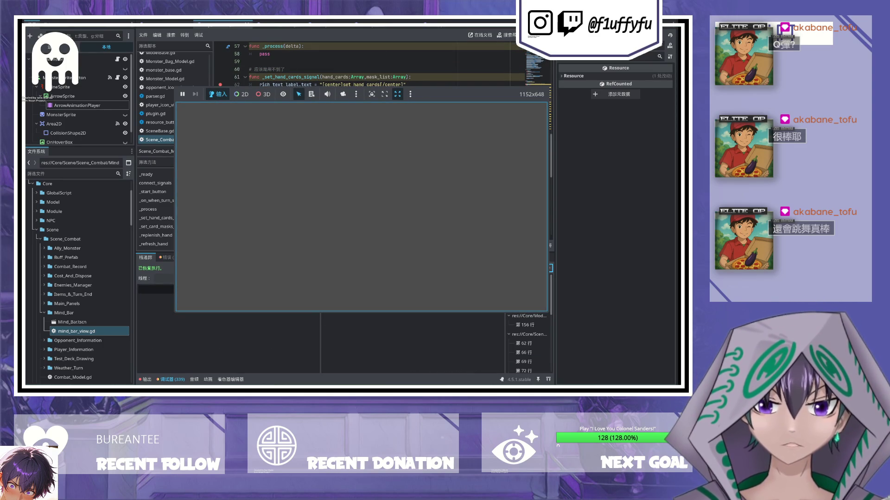
pyautogui.press('F8')
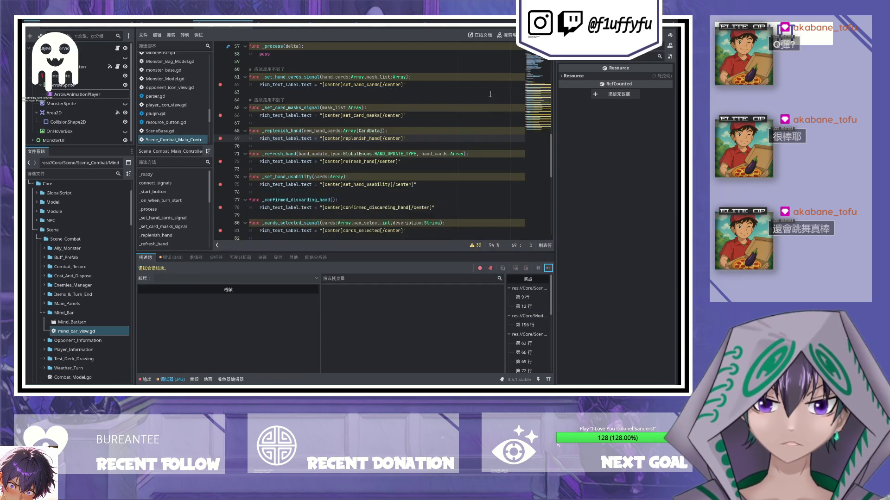
# Step: Set the ArrowAnimationPlayer's current animation to Selection_Float, uncheck Active, and save the scene
pyautogui.click(100, 112)
pyautogui.click(69, 94)
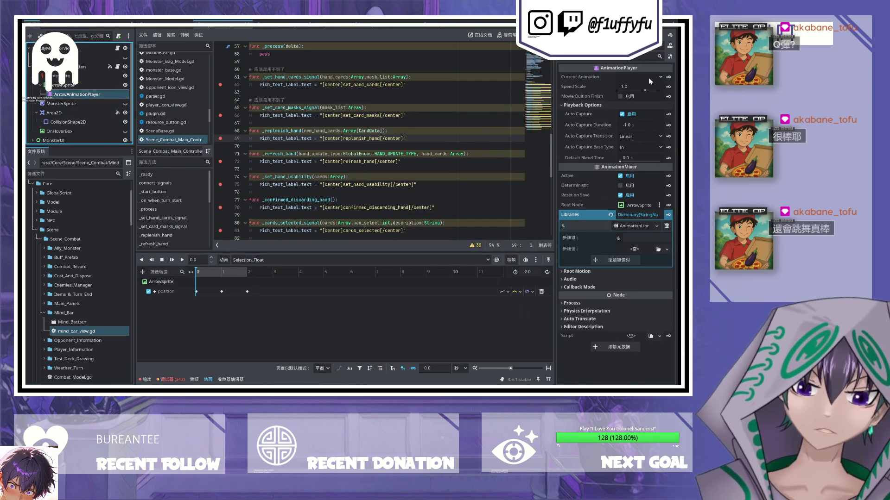
pyautogui.click(649, 77)
pyautogui.click(624, 100)
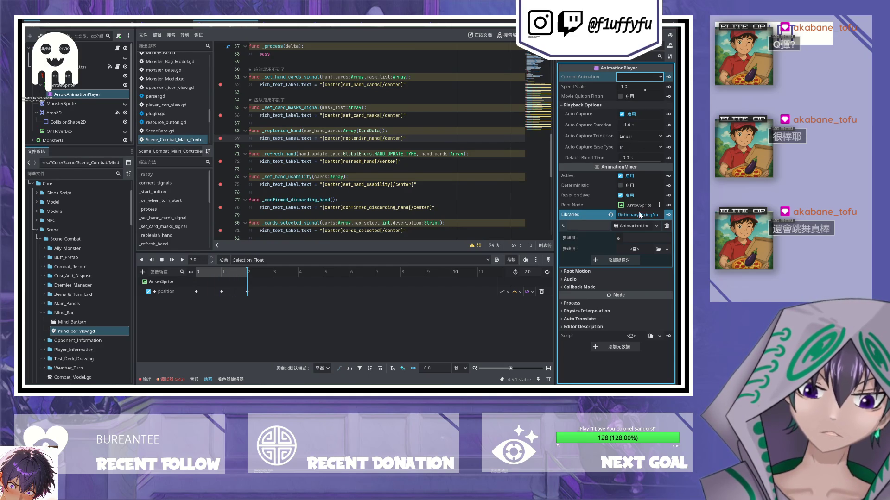
pyautogui.click(620, 176)
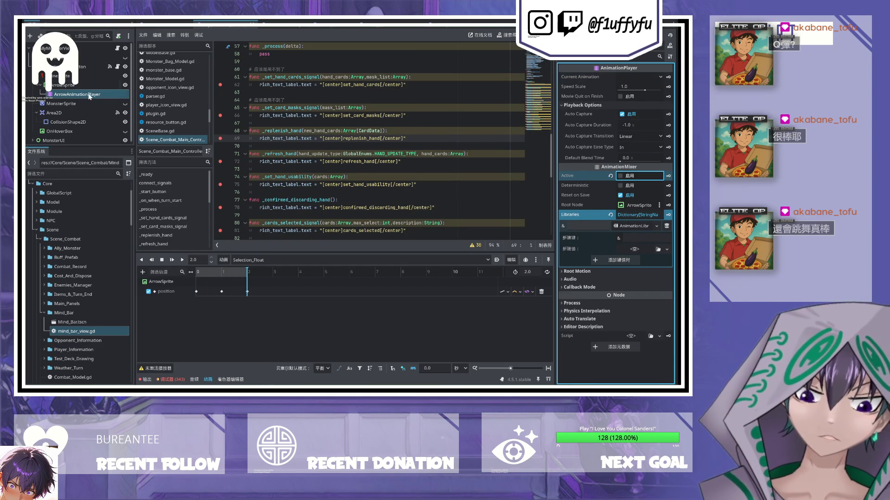
pyautogui.hotkey('ctrl', 's')
# Step: In the enemy monster scene, deactivate the enemy's ArrowAnimationPlayer
pyautogui.hotkey('ctrl', 'Tab')
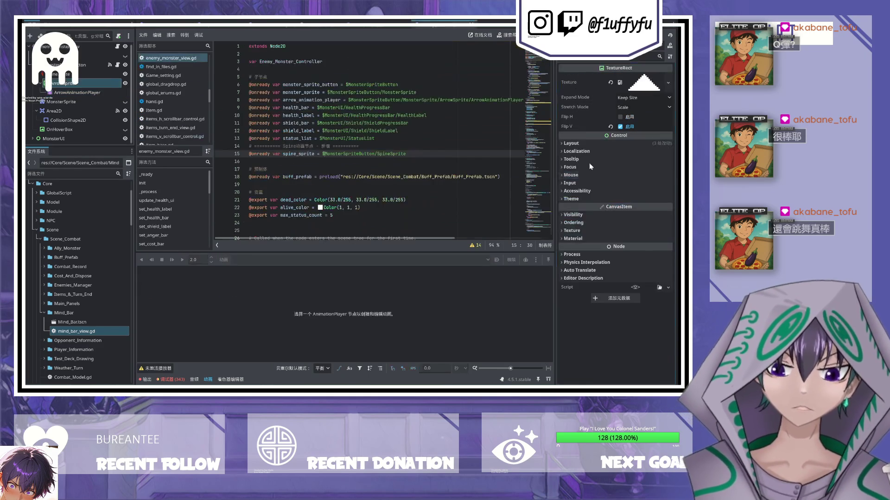
pyautogui.click(77, 92)
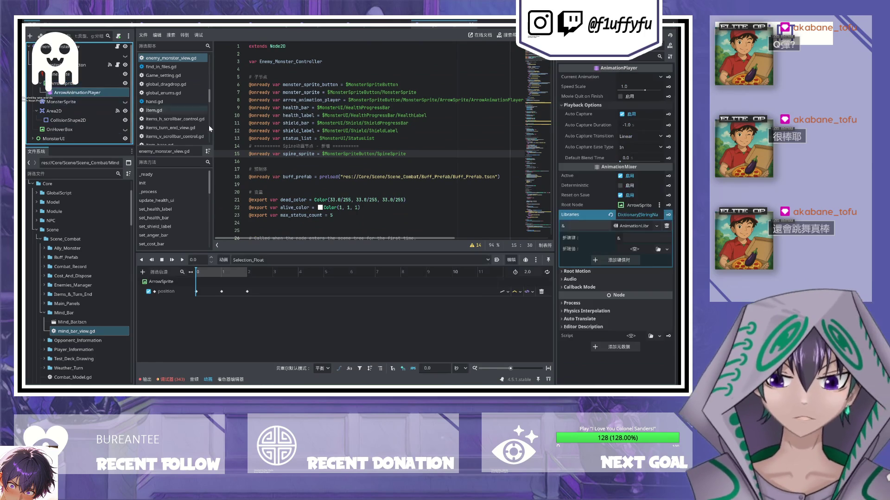
pyautogui.click(620, 175)
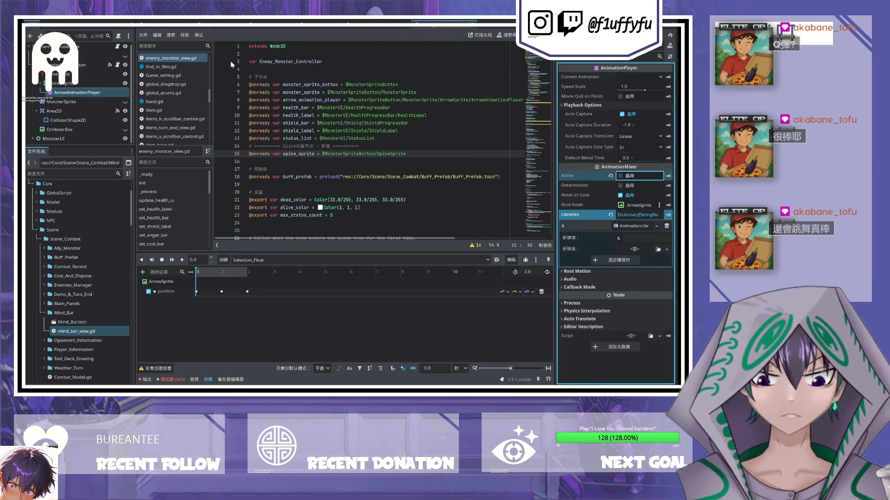
pyautogui.click(97, 84)
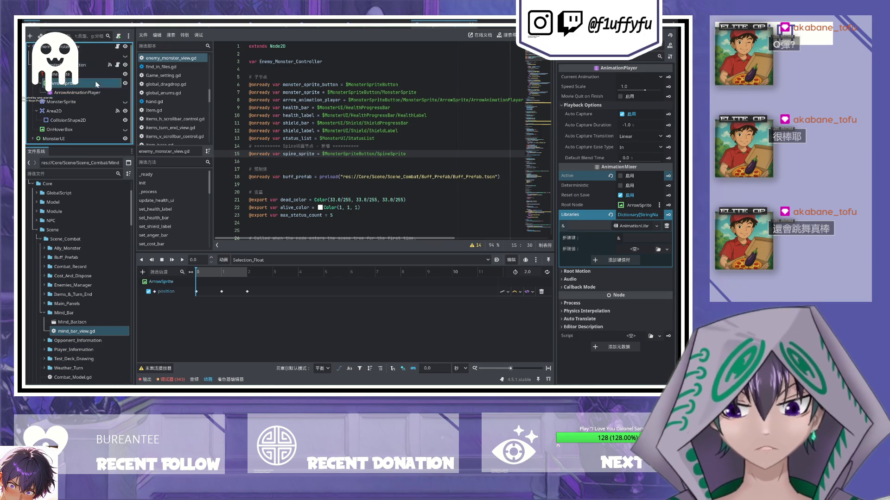
pyautogui.click(99, 90)
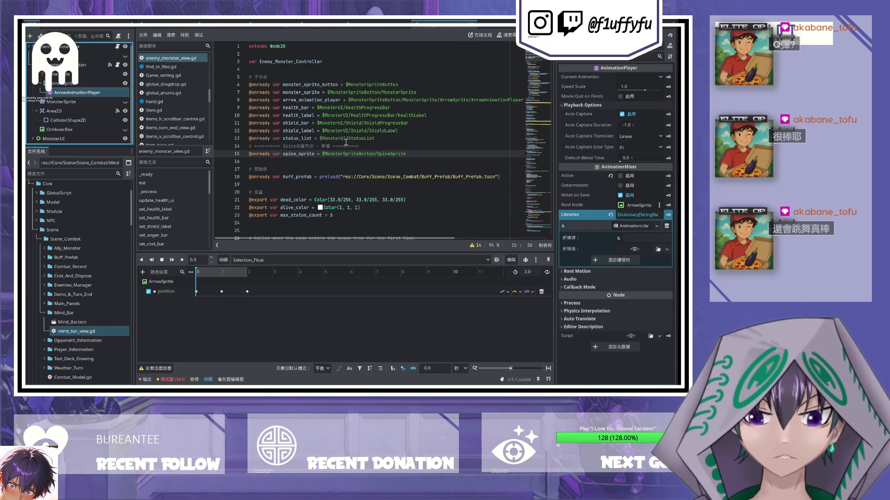
# Step: Search the enemy monster script for arrow_animation_player usages
pyautogui.doubleClick(317, 101)
pyautogui.hotkey('ctrl', 'f')
pyautogui.press('Return')
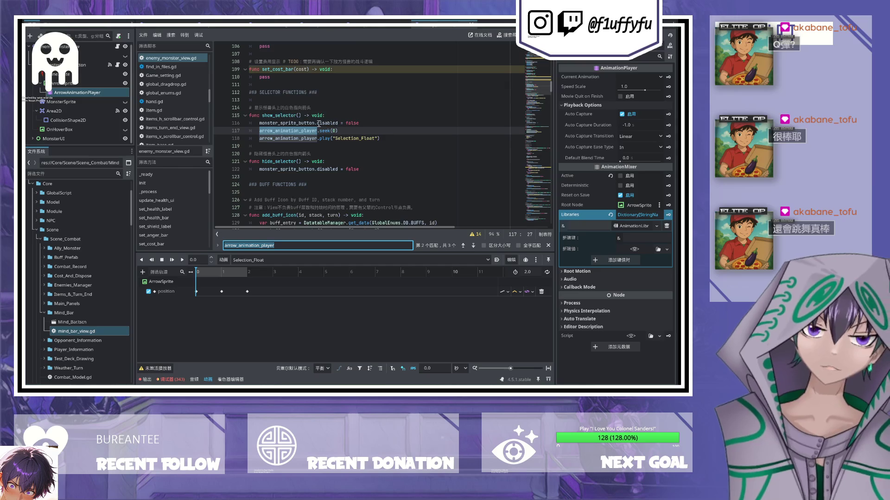
# Step: Make Selection_Float the enemy arrow player's current animation, briefly filtering properties for 'loop'
pyautogui.click(632, 78)
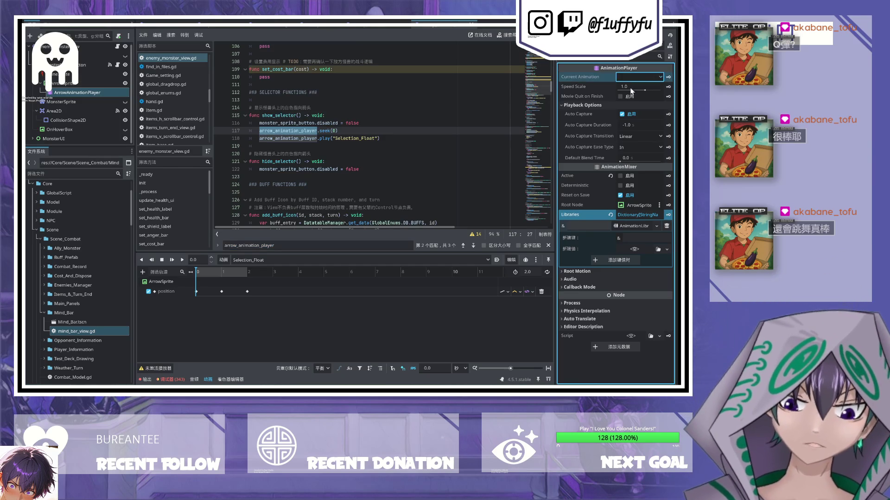
pyautogui.press('Down')
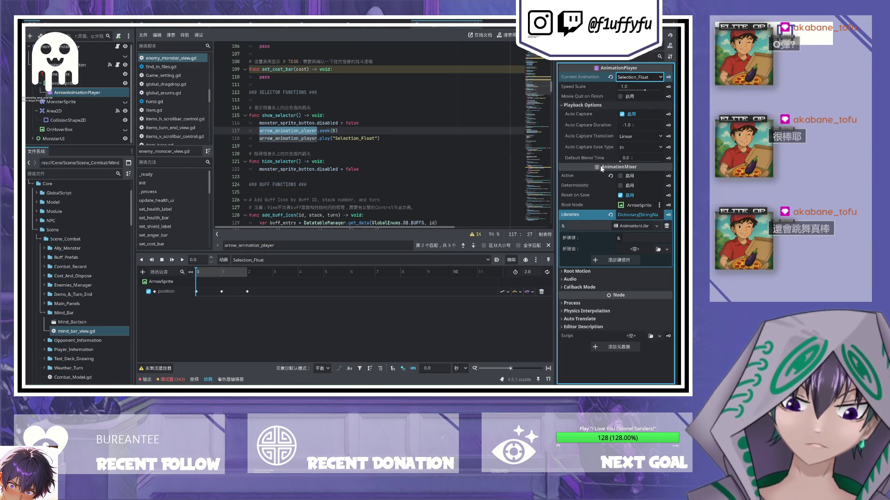
pyautogui.click(612, 56)
pyautogui.write('loop')
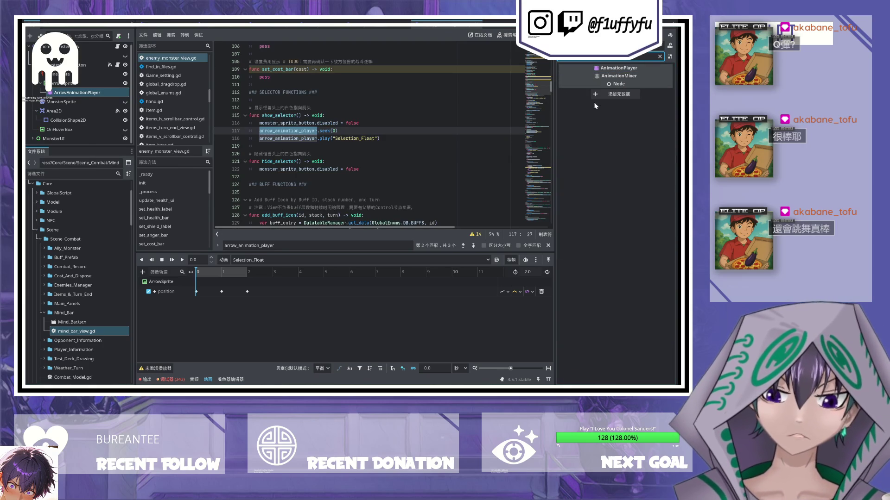
pyautogui.press('BackSpace')
pyautogui.press('BackSpace')
pyautogui.press('BackSpace')
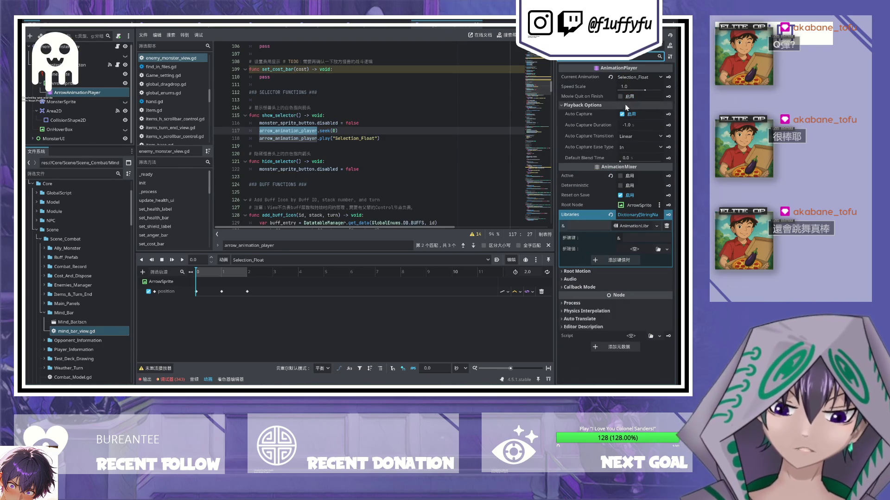
pyautogui.click(645, 79)
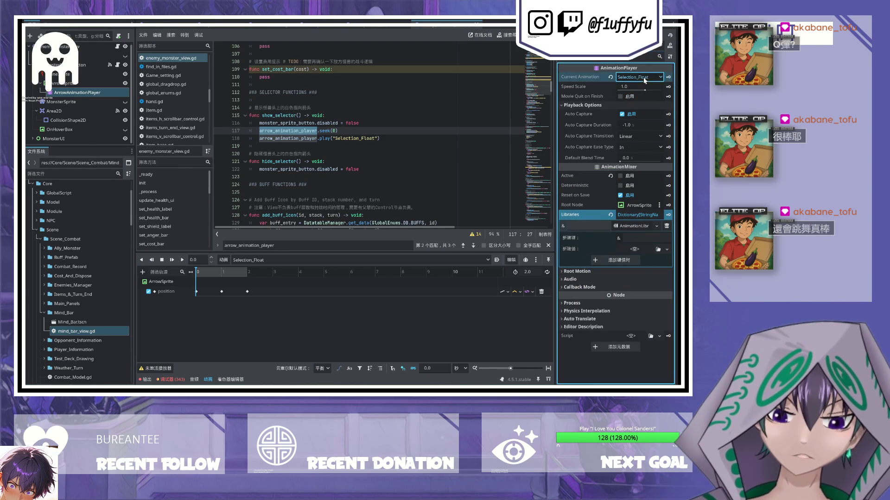
# Step: Expand the animation library and Callback Mode to review its Process, Method and Discrete settings
pyautogui.click(621, 226)
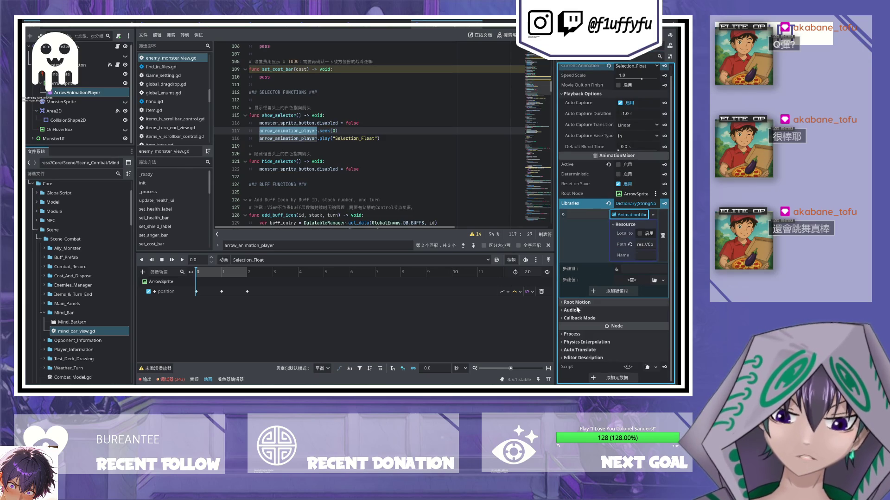
pyautogui.click(574, 316)
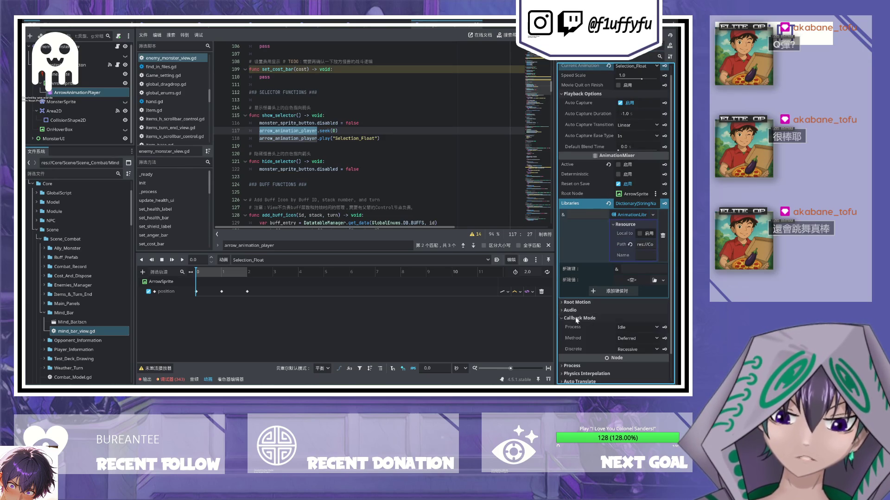
pyautogui.click(628, 330)
pyautogui.click(616, 339)
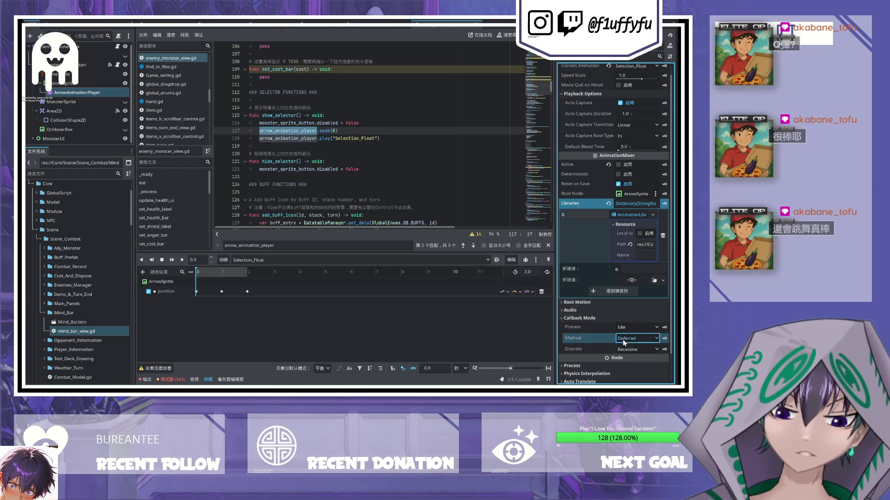
pyautogui.click(625, 351)
pyautogui.scroll(-2, 589, 354)
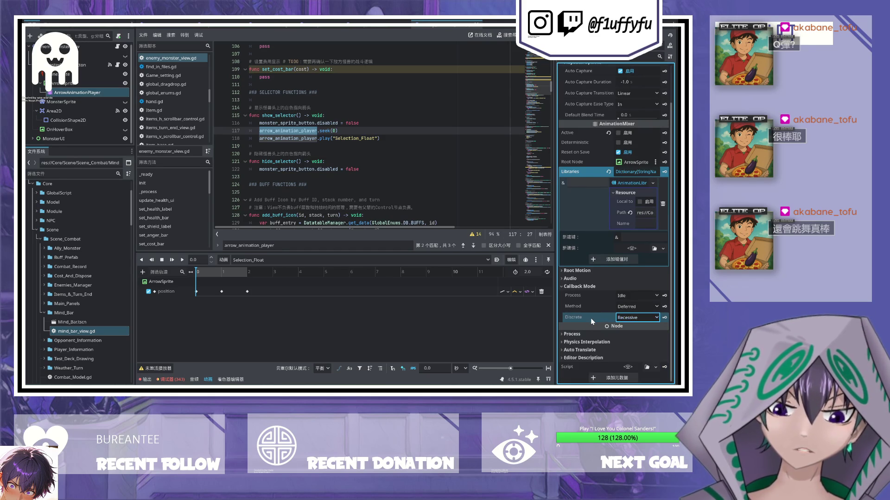
pyautogui.scroll(2, 602, 268)
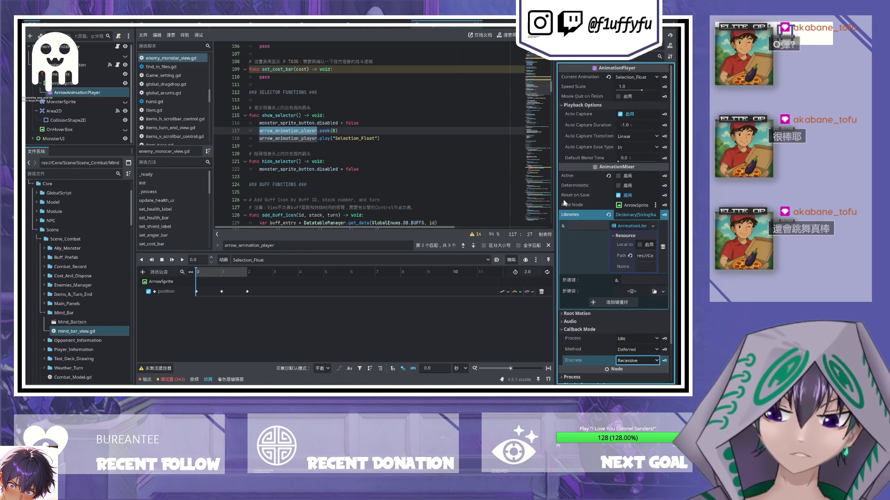
pyautogui.doubleClick(279, 115)
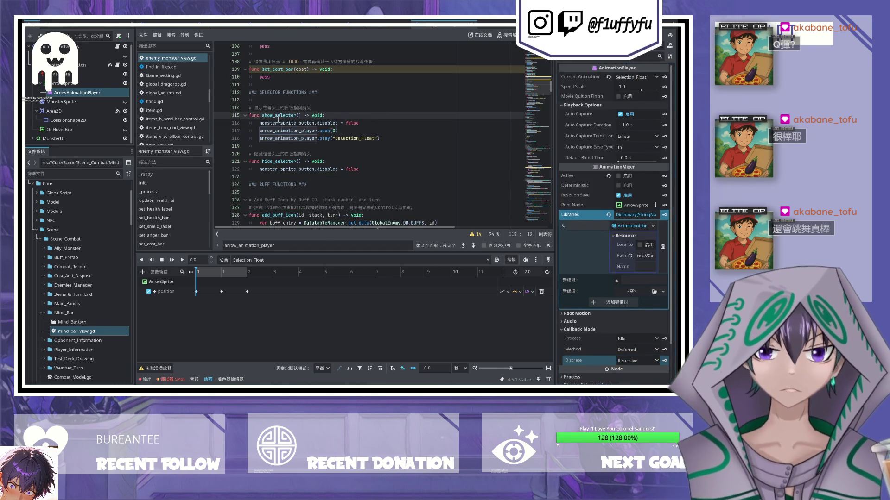
# Step: Search enemy_monster_view.gd for show_selector and read through its animation code
pyautogui.hotkey('ctrl', 'f')
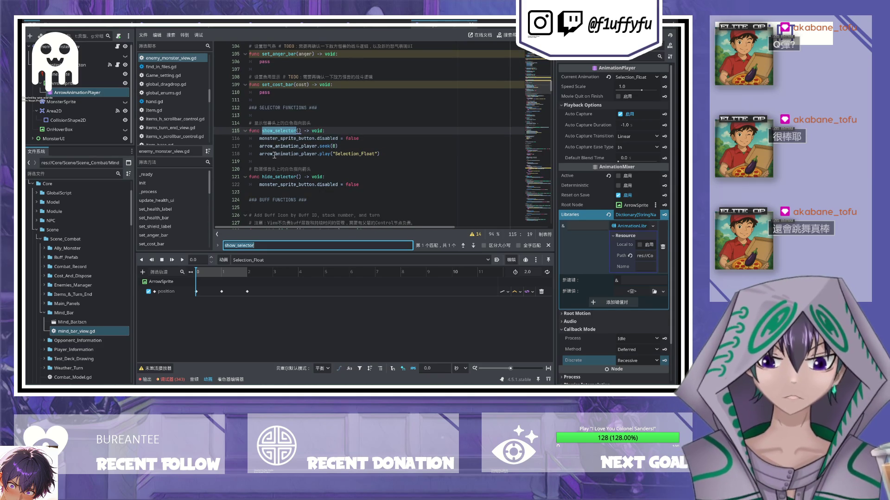
pyautogui.scroll(9, 274, 156)
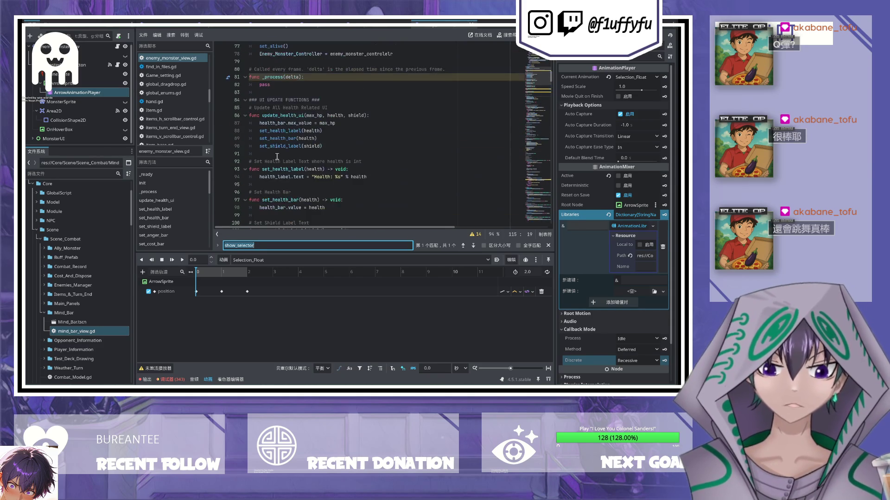
pyautogui.scroll(15, 277, 156)
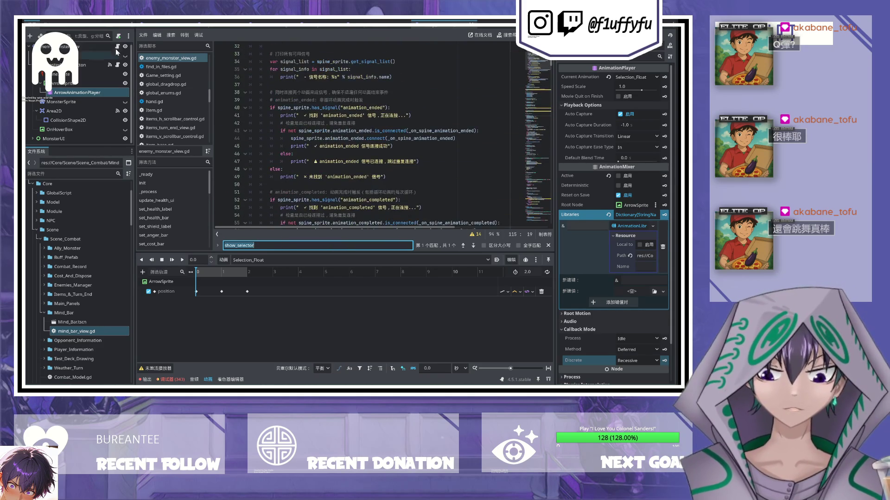
pyautogui.scroll(10, 422, 179)
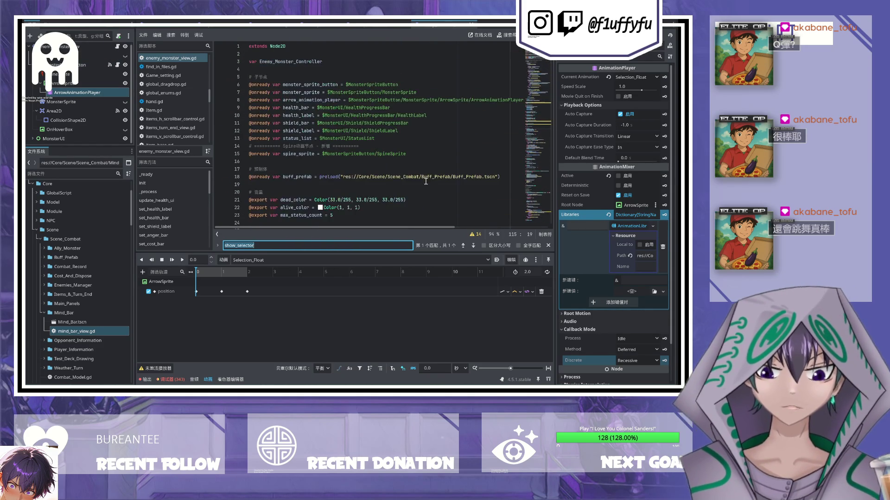
pyautogui.scroll(-10, 415, 180)
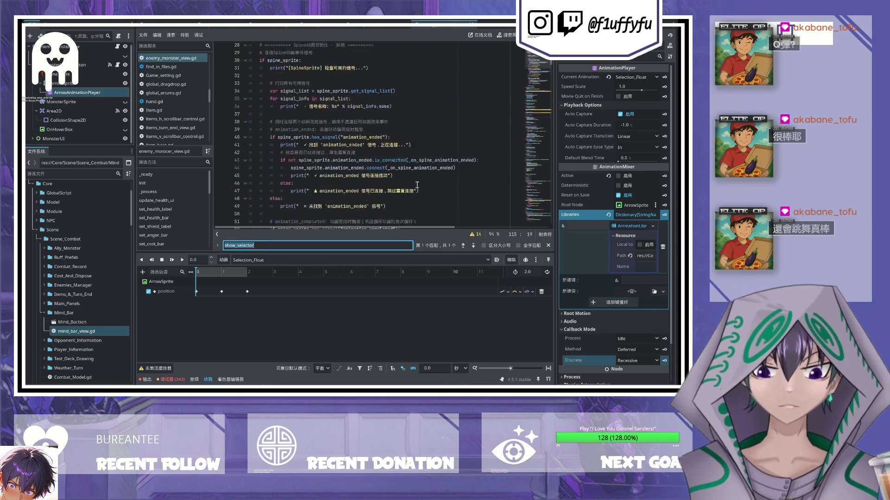
pyautogui.scroll(-11, 382, 171)
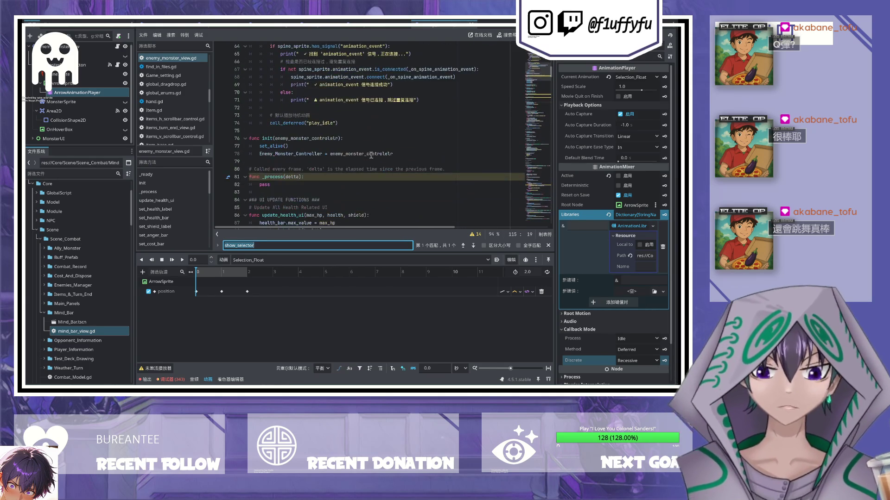
pyautogui.scroll(-4, 360, 147)
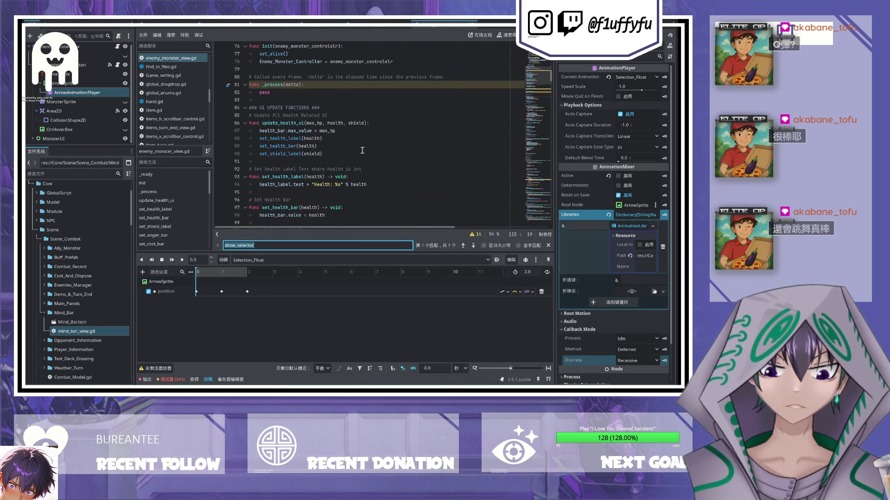
pyautogui.scroll(-10, 351, 116)
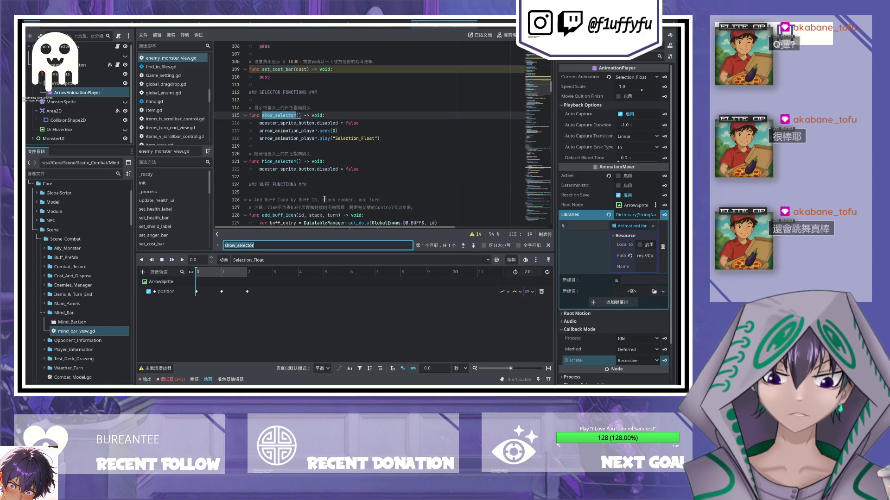
pyautogui.scroll(-11, 324, 200)
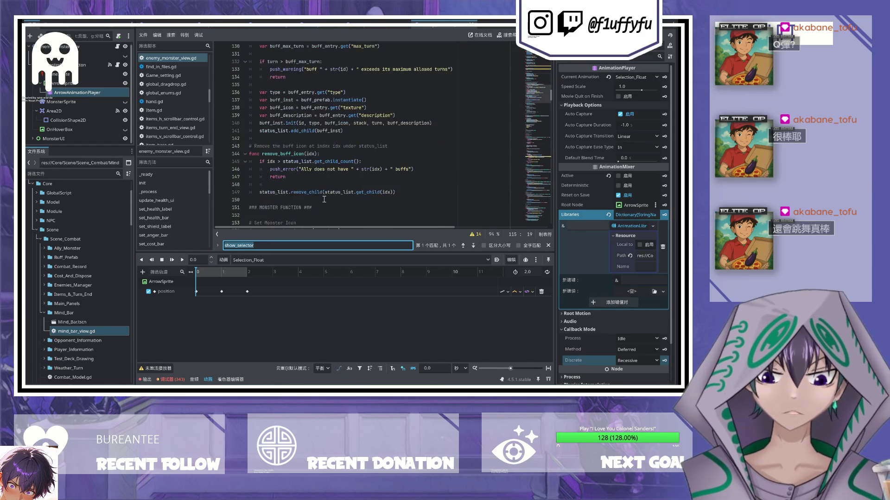
pyautogui.scroll(-4, 324, 199)
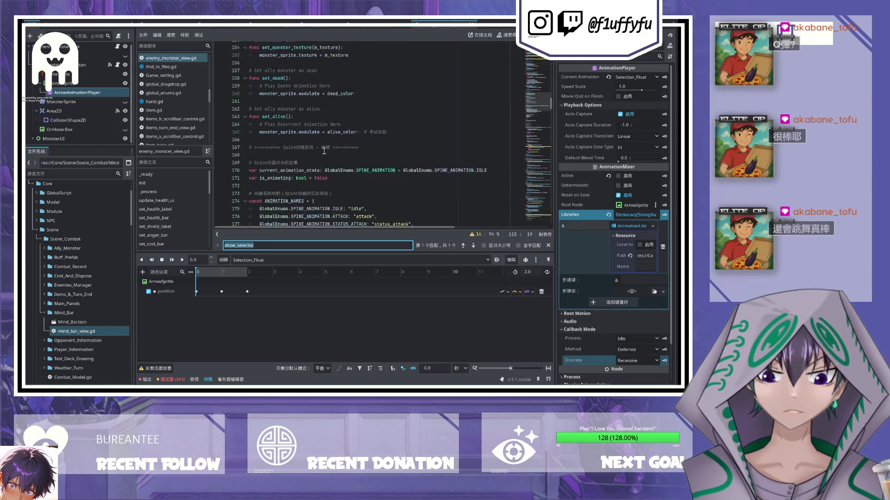
pyautogui.scroll(-5, 320, 149)
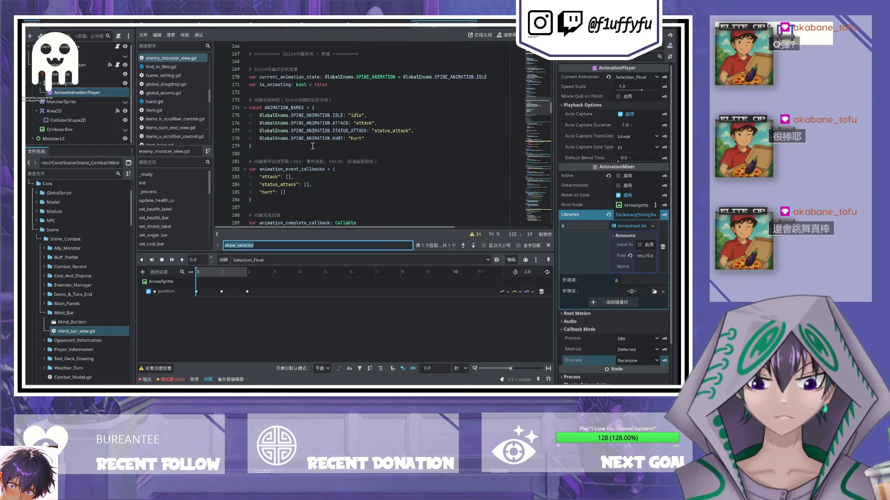
pyautogui.scroll(-6, 311, 151)
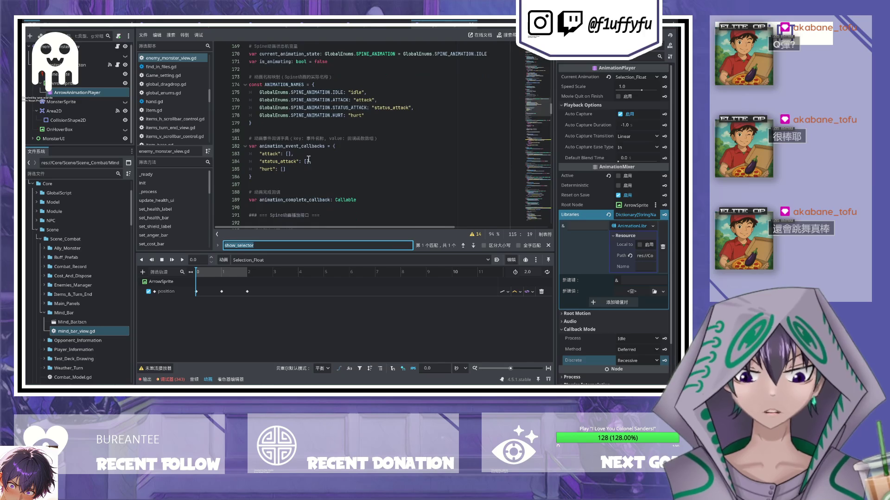
pyautogui.scroll(-12, 308, 157)
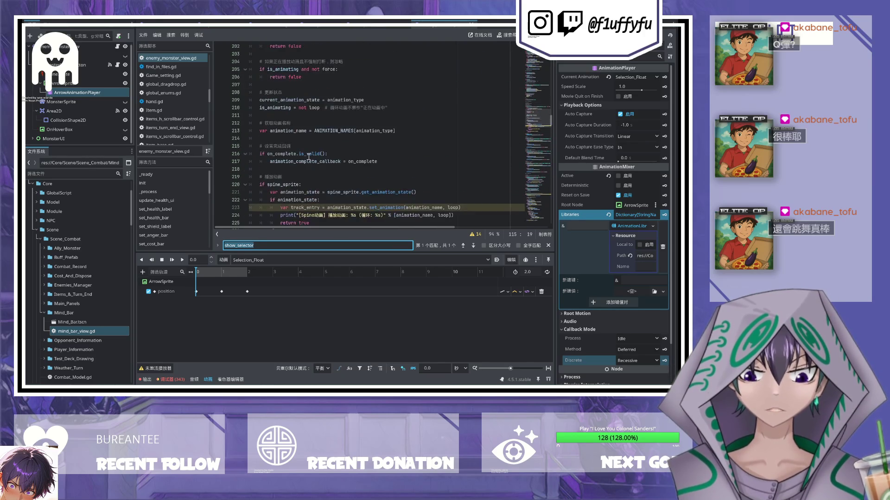
# Step: Read the rest of the script, then launch the project with F5
pyautogui.scroll(-1, 309, 156)
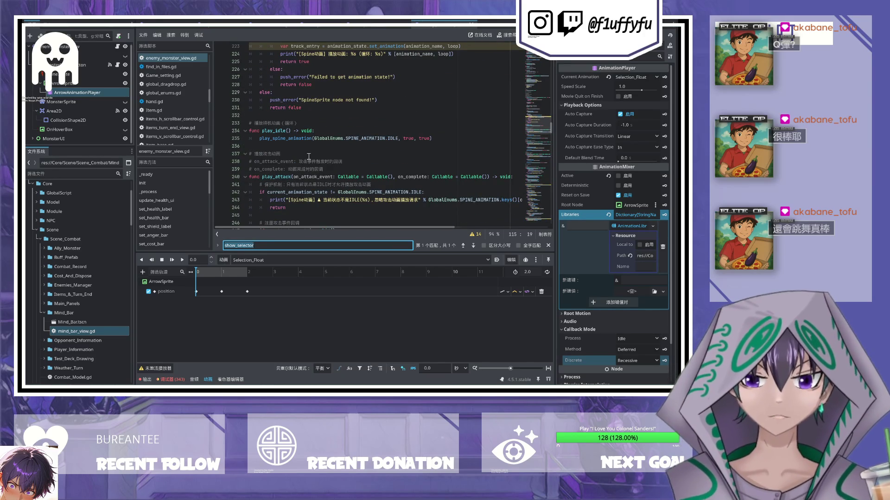
pyautogui.scroll(-11, 309, 157)
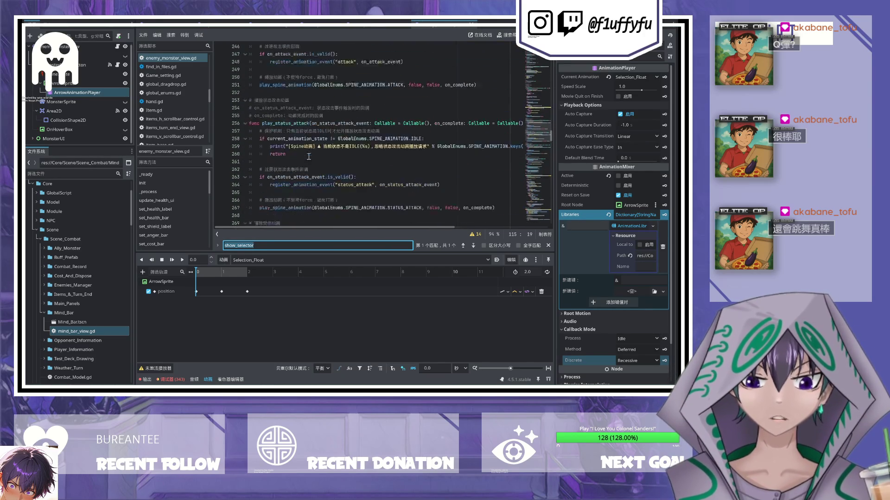
pyautogui.scroll(-9, 309, 156)
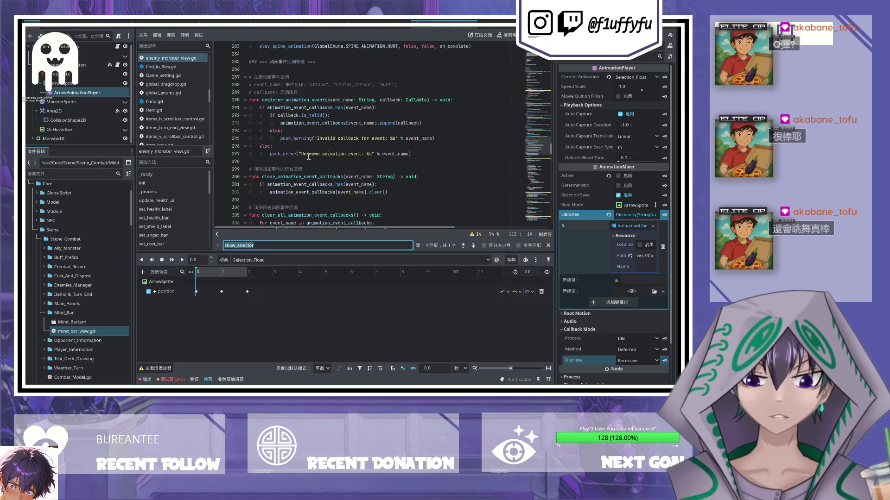
pyautogui.scroll(-3, 309, 157)
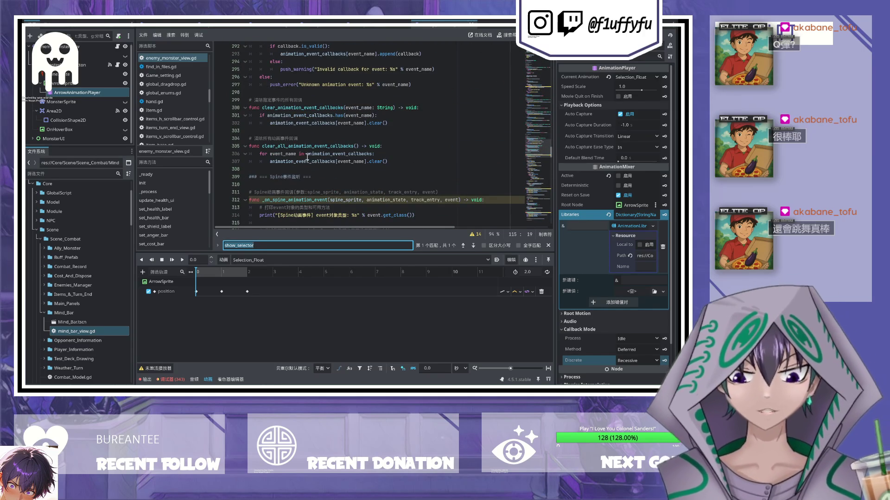
pyautogui.scroll(-20, 307, 158)
pyautogui.scroll(-10, 329, 154)
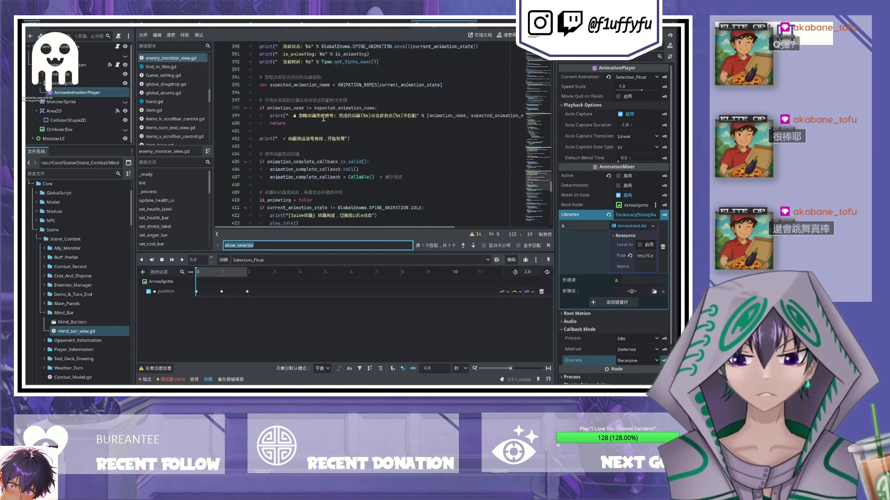
pyautogui.scroll(-6, 324, 119)
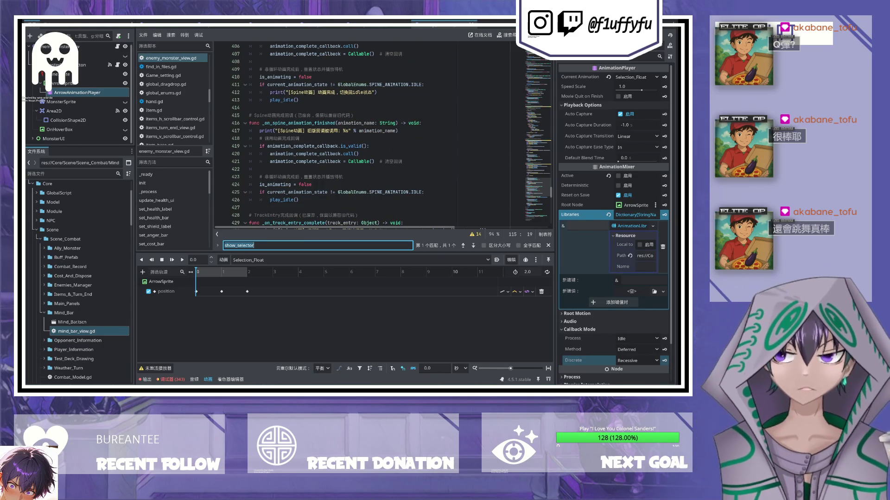
pyautogui.press('F5')
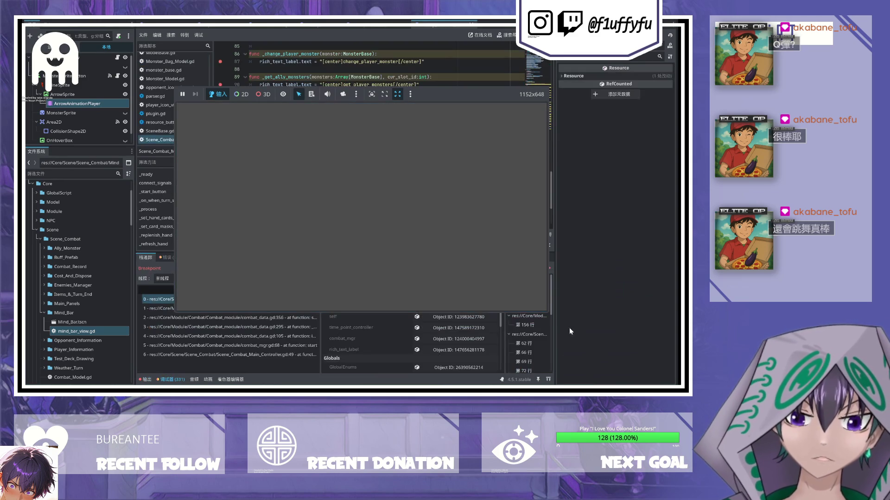
# Step: Continue the game past the three breakpoints, then stop the test run
pyautogui.press('F12')
pyautogui.press('F12')
pyautogui.press('F12')
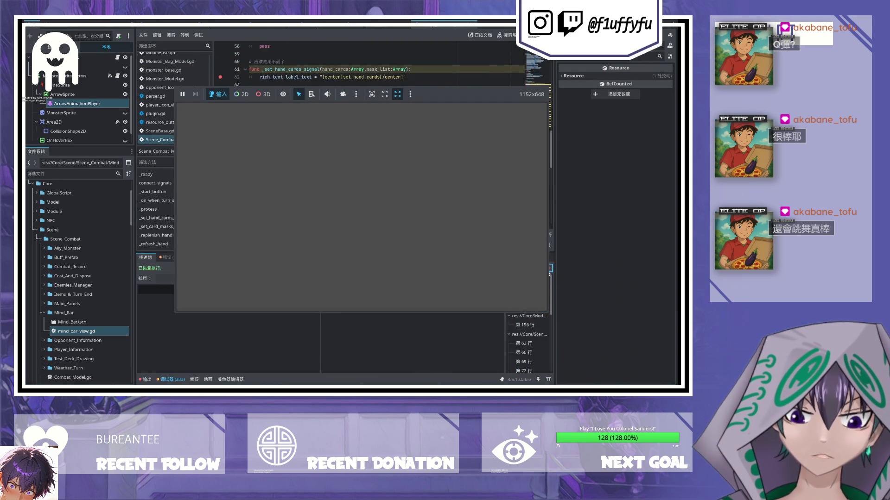
pyautogui.press('F12')
pyautogui.press('F12')
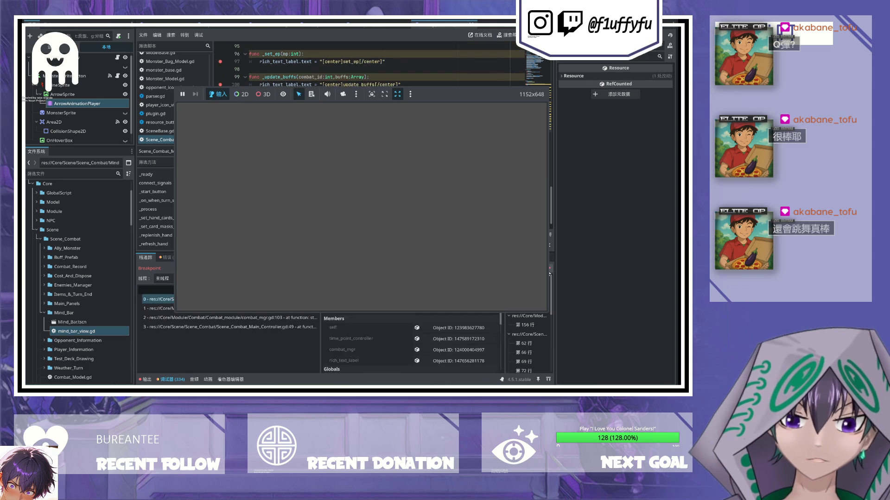
pyautogui.press('F12')
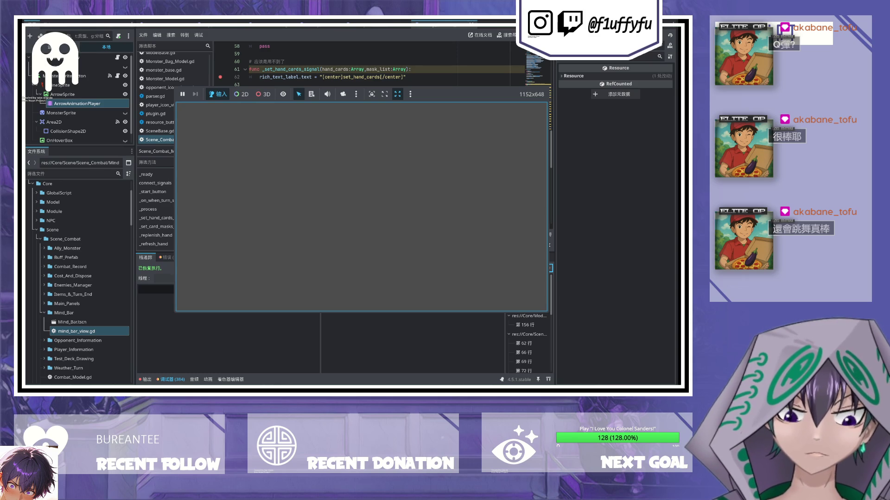
pyautogui.press('F8')
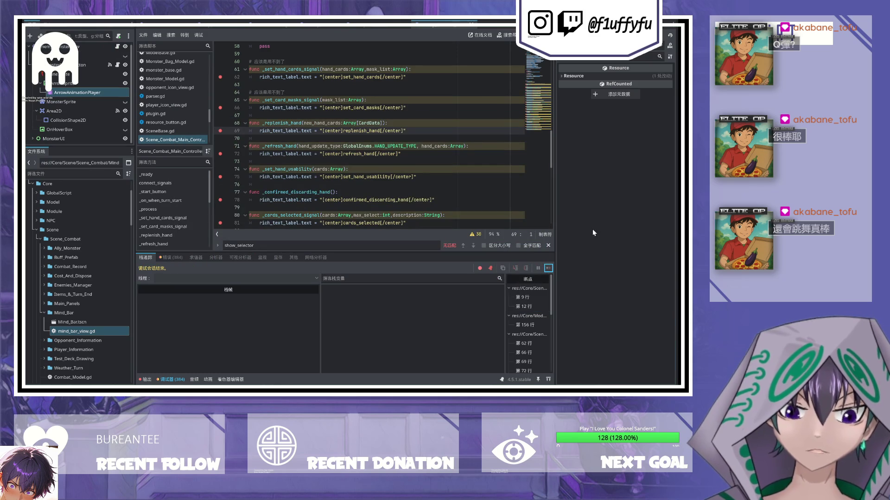
# Step: Save the scene, return to the 2D editor, close unneeded scene tabs and bring up the combat UI scene
pyautogui.click(592, 229)
pyautogui.hotkey('ctrl', 's')
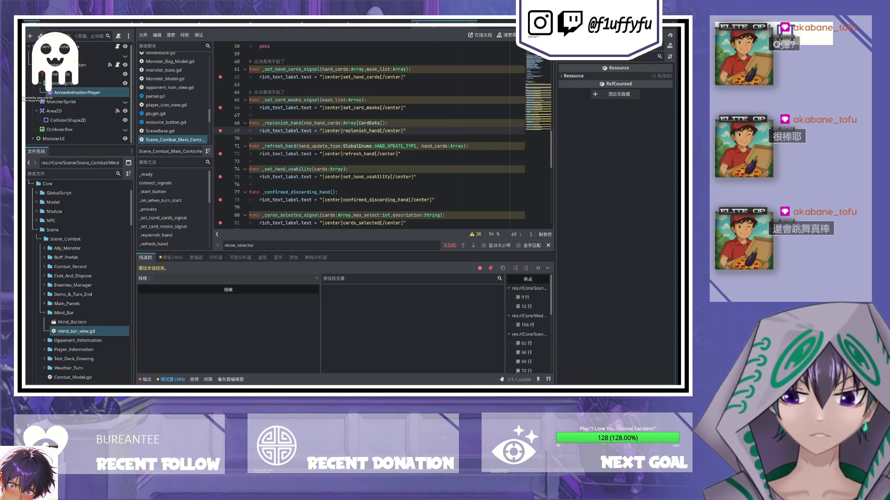
pyautogui.click(346, 24)
pyautogui.click(436, 24)
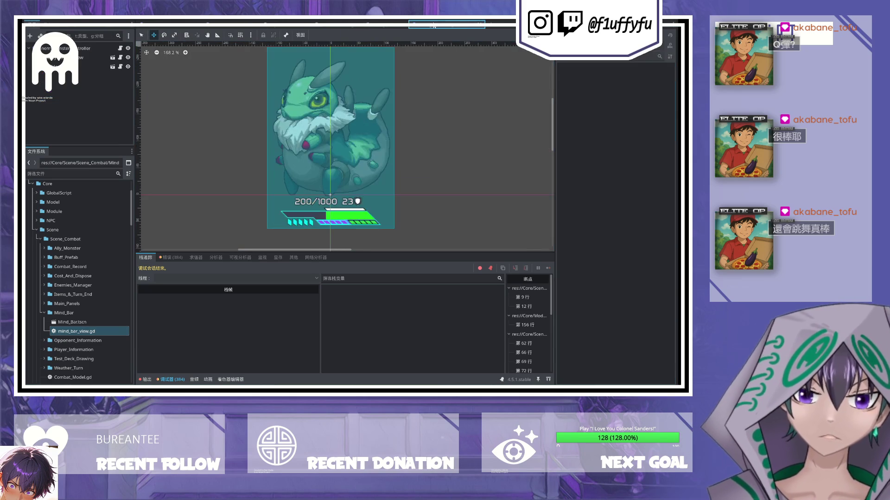
pyautogui.click(480, 25)
pyautogui.click(361, 25)
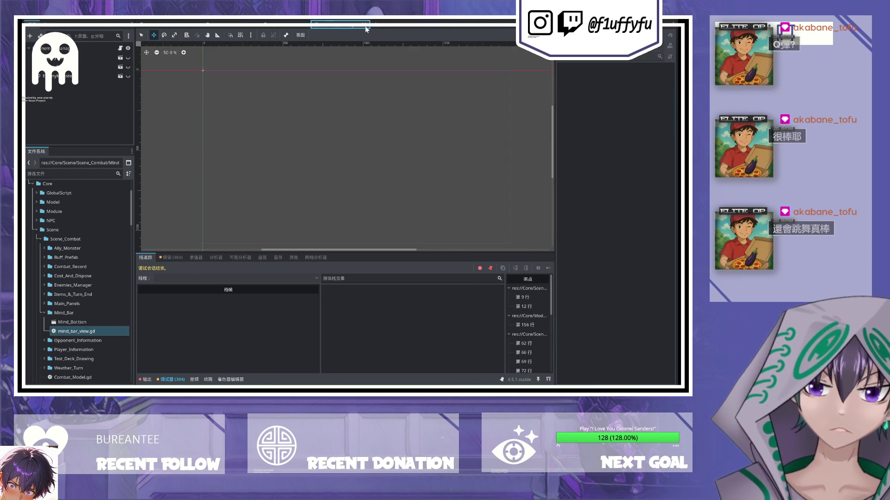
pyautogui.click(312, 26)
pyautogui.click(312, 26)
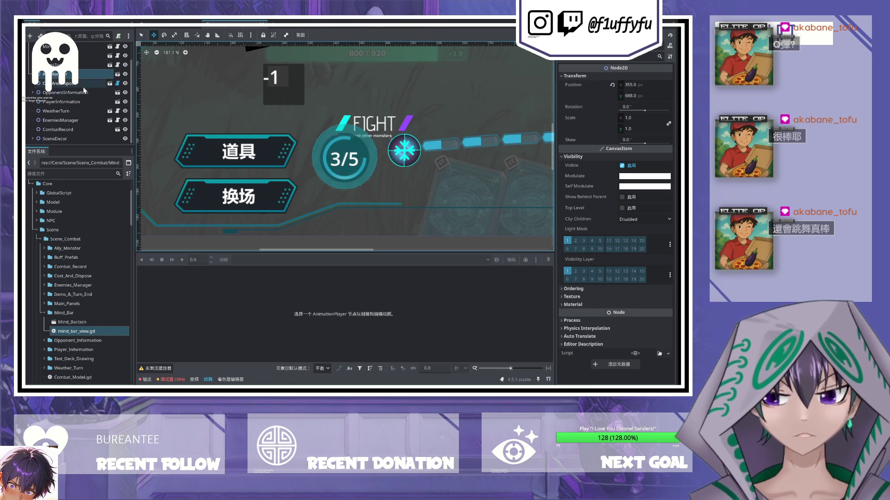
# Step: Open the items and turn-end sub-scene, collapse the button children, and select Items_Button
pyautogui.click(78, 65)
pyautogui.click(126, 65)
pyautogui.click(125, 65)
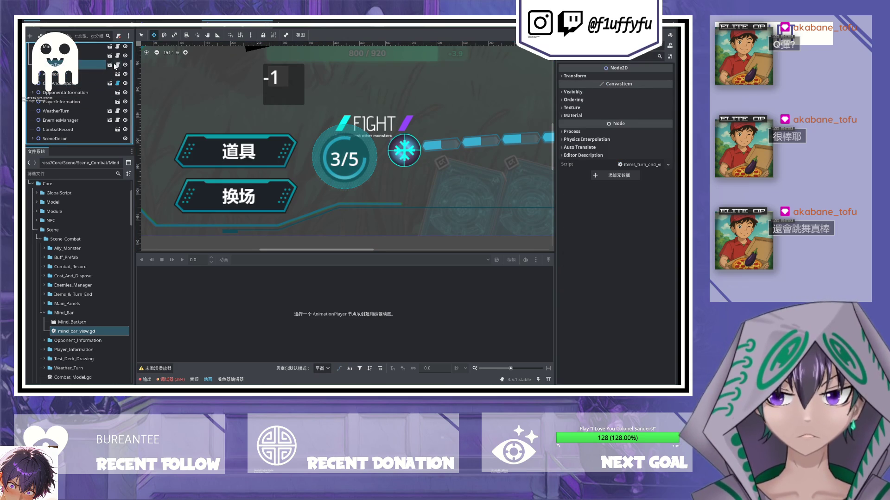
pyautogui.click(111, 66)
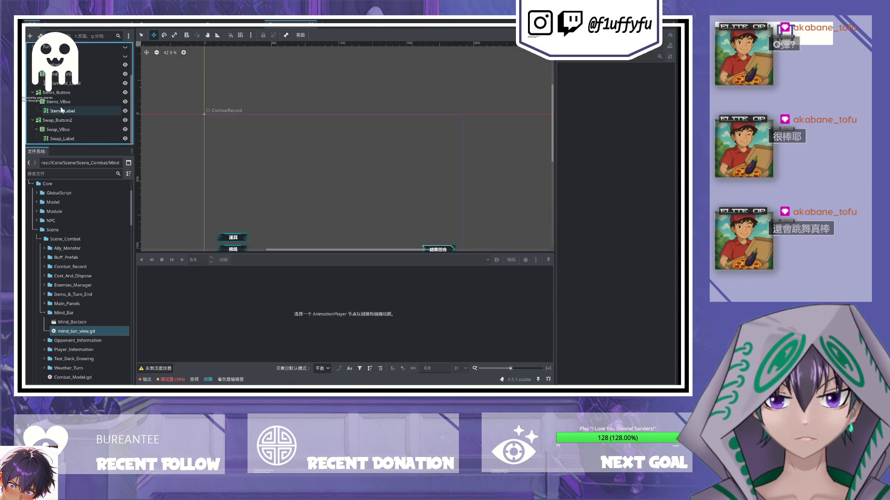
pyautogui.click(32, 92)
pyautogui.click(33, 84)
pyautogui.click(33, 122)
pyautogui.click(51, 122)
# Step: Show Items_Button's signals and open items_turn_end_view.gd
pyautogui.scroll(-2, 238, 173)
pyautogui.scroll(7, 244, 144)
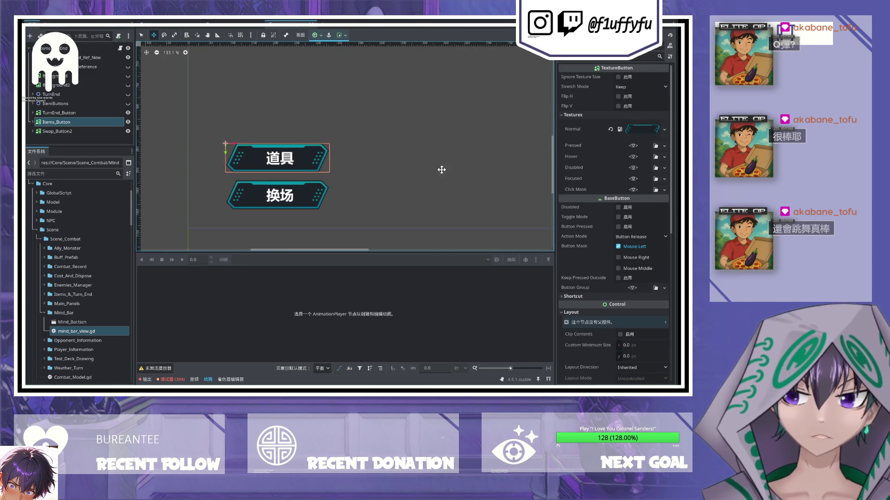
pyautogui.click(598, 26)
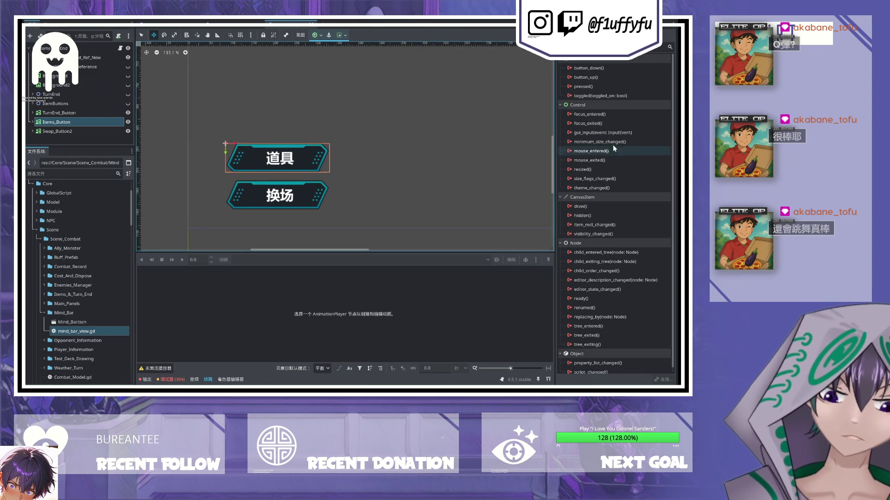
pyautogui.click(121, 48)
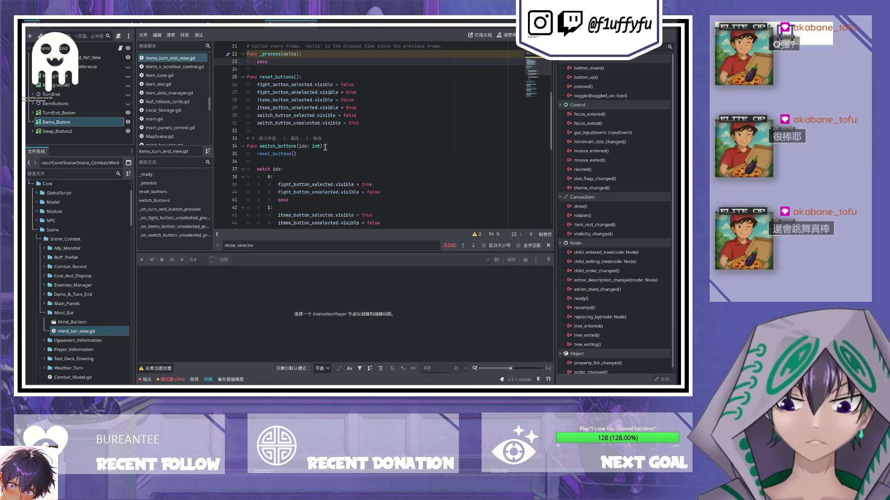
pyautogui.click(78, 122)
pyautogui.scroll(7, 321, 132)
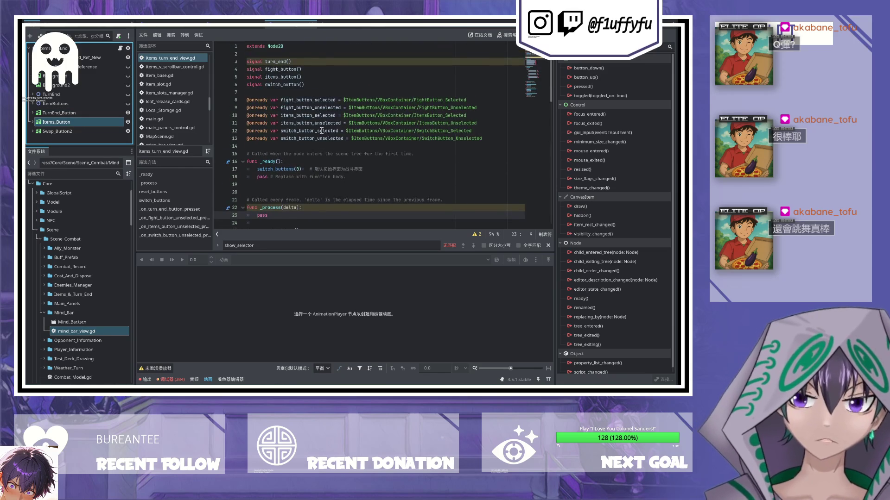
pyautogui.click(293, 101)
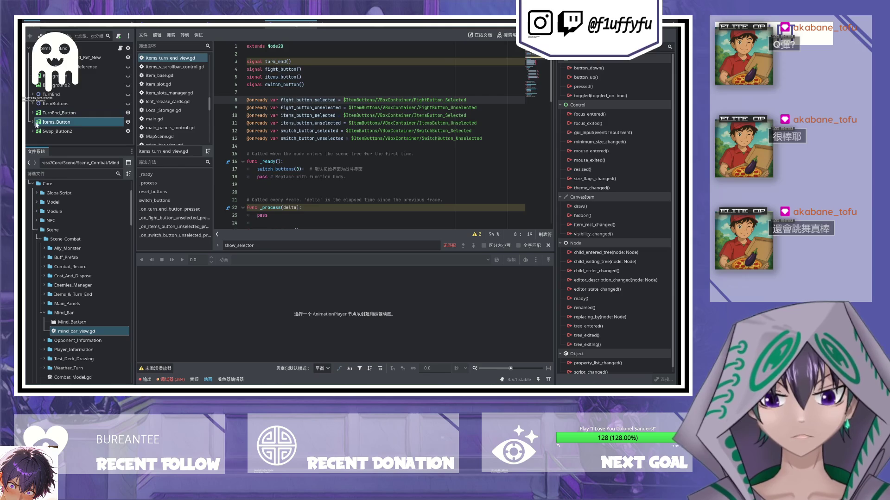
# Step: Expand ItemButtons to list its selected and unselected button children
pyautogui.click(33, 103)
pyautogui.click(33, 104)
pyautogui.click(33, 104)
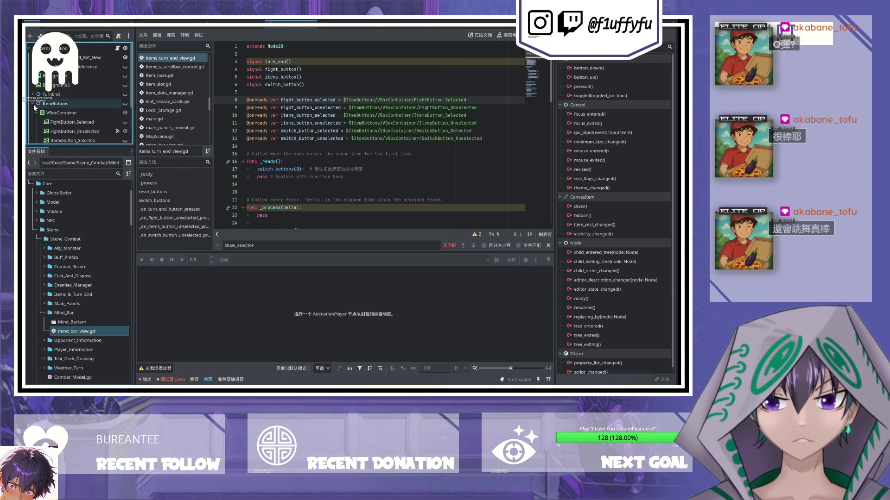
pyautogui.click(33, 104)
pyautogui.click(34, 102)
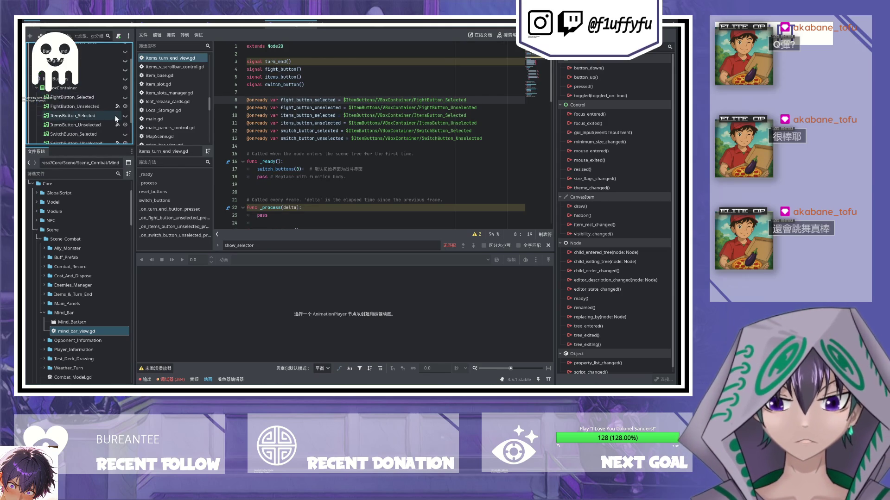
pyautogui.scroll(-3, 102, 107)
pyautogui.moveTo(483, 138); pyautogui.dragTo(246, 100)
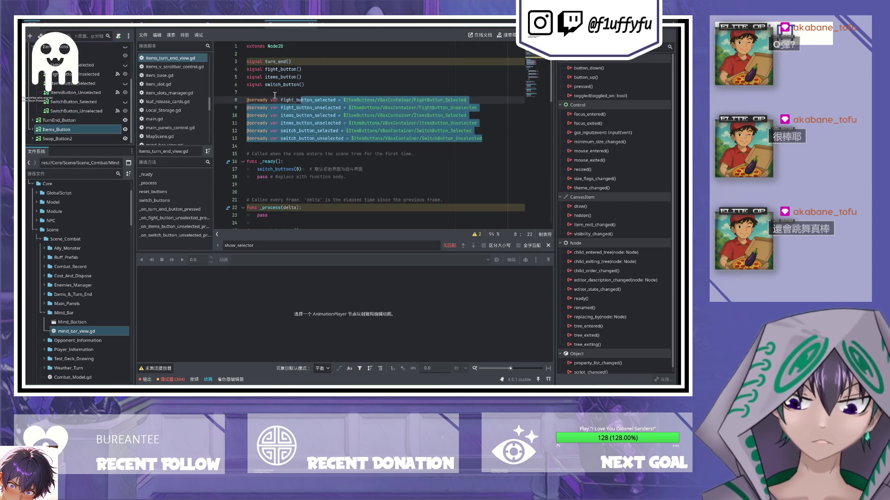
pyautogui.click(247, 100)
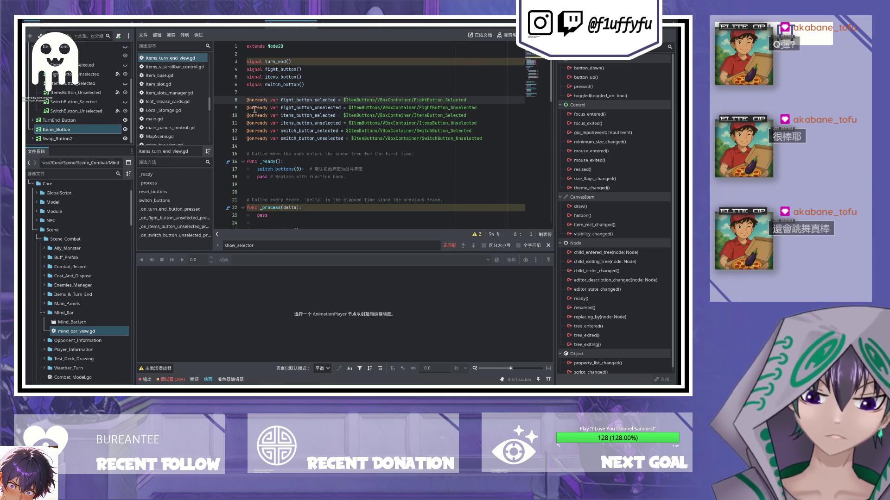
pyautogui.write('/*')
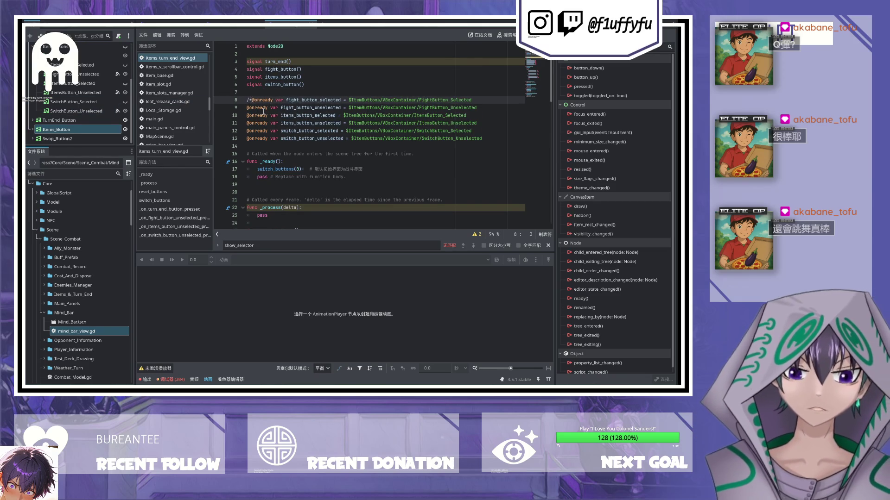
pyautogui.press('BackSpace')
pyautogui.press('BackSpace')
pyautogui.write('"""')
pyautogui.press('BackSpace')
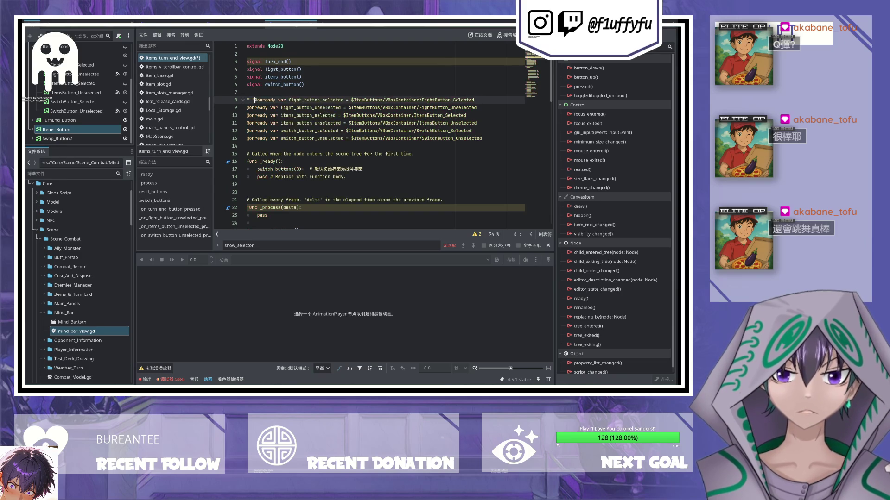
pyautogui.click(489, 139)
pyautogui.press('Return')
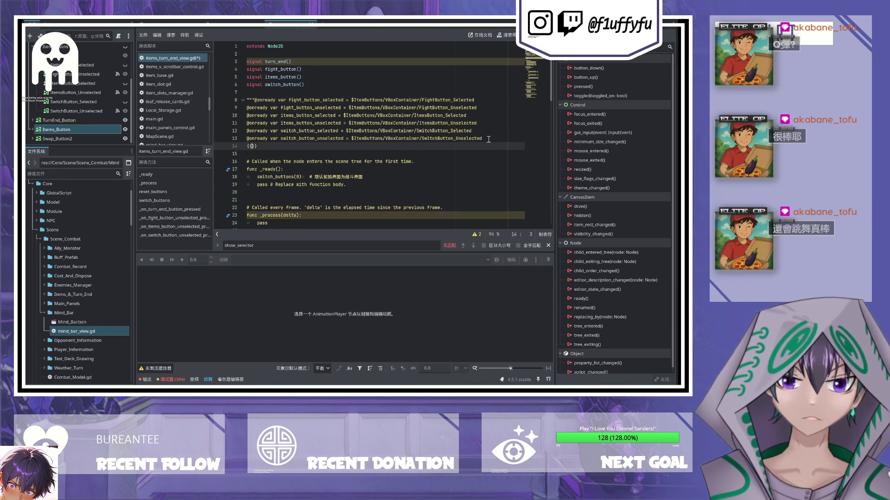
pyautogui.write('""')
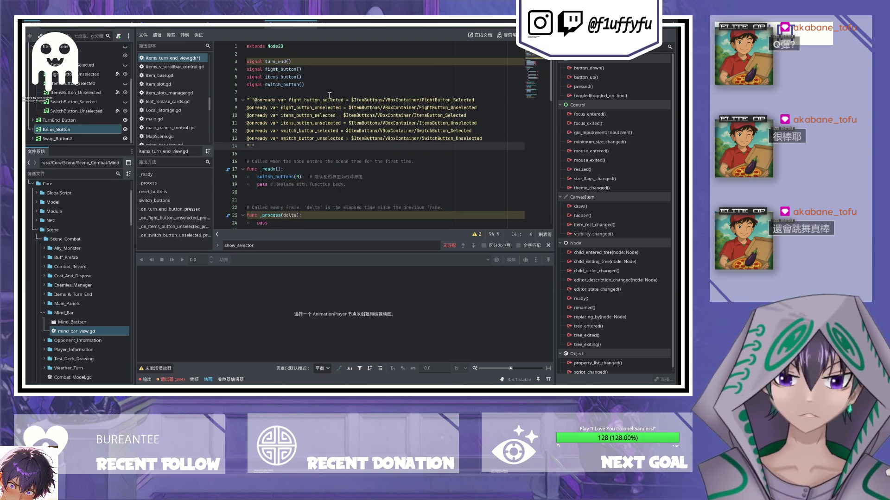
pyautogui.click(254, 100)
pyautogui.press('Return')
pyautogui.hotkey('ctrl', 's')
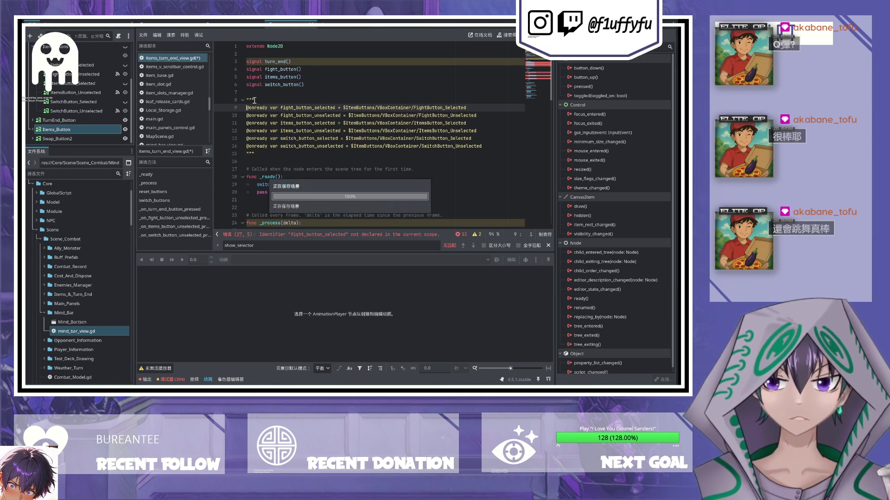
# Step: Add a pass line under the reset_buttons header and save
pyautogui.scroll(-5, 324, 164)
pyautogui.moveTo(360, 177); pyautogui.dragTo(257, 137)
pyautogui.press('BackSpace')
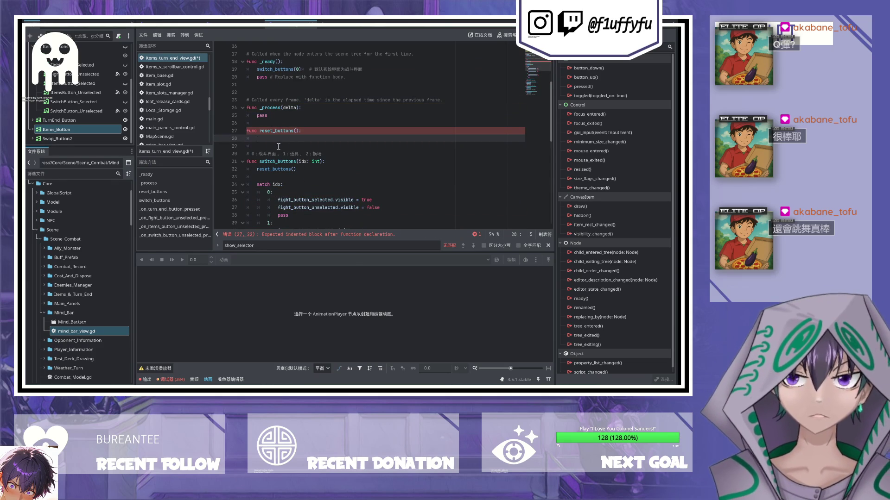
pyautogui.hotkey('ctrl', 'z')
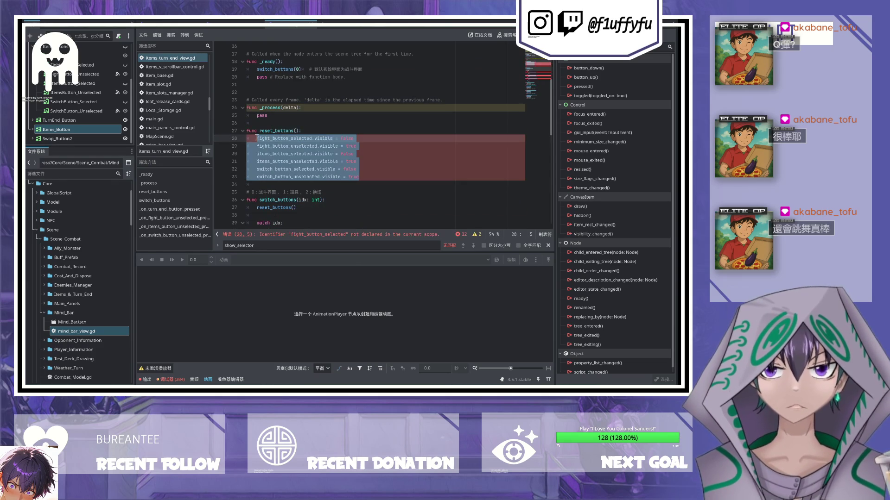
pyautogui.scroll(-2, 326, 177)
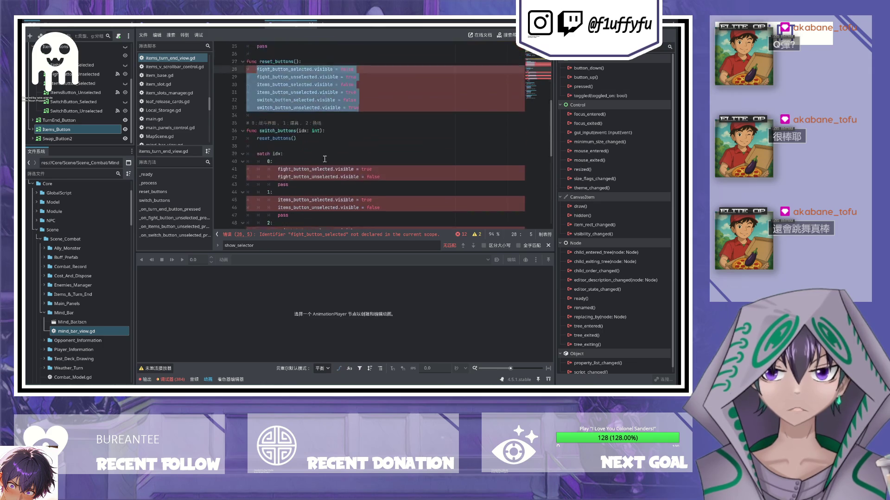
pyautogui.click(310, 84)
pyautogui.press('Return')
pyautogui.write('pass')
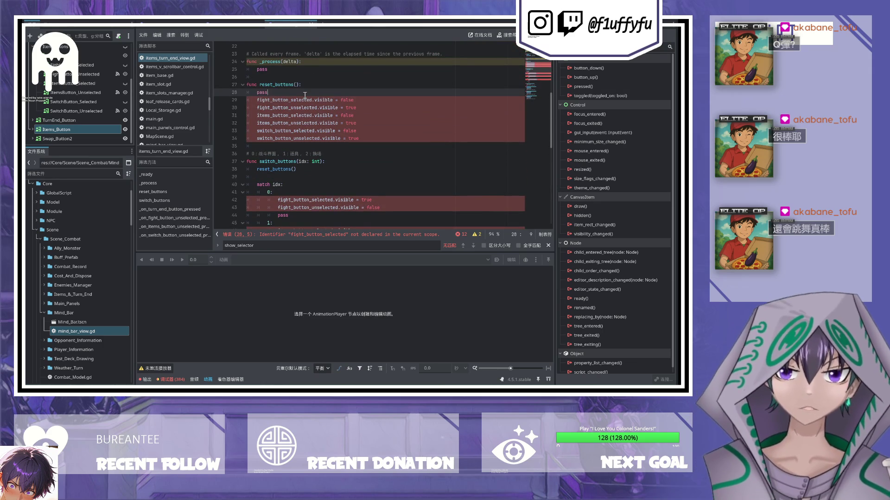
pyautogui.press('Return')
pyautogui.hotkey('ctrl', 's')
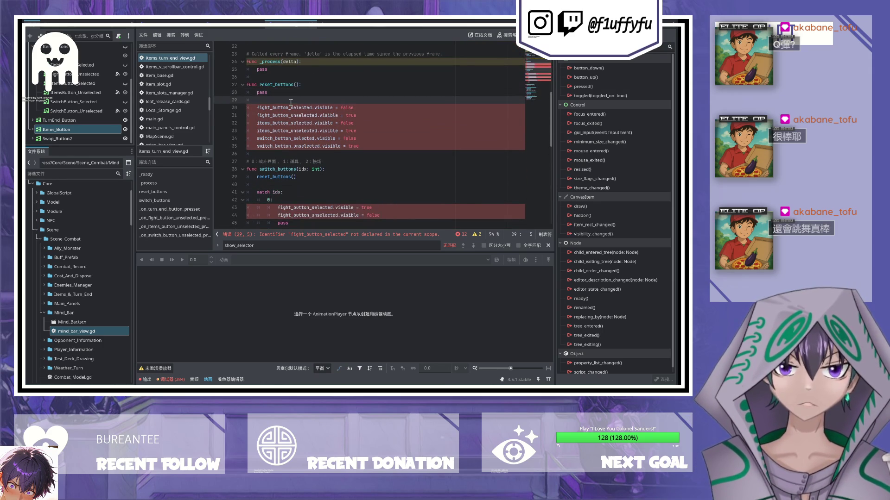
# Step: Enclose the old reset_buttons visibility lines in triple quotes and save
pyautogui.write('"""')
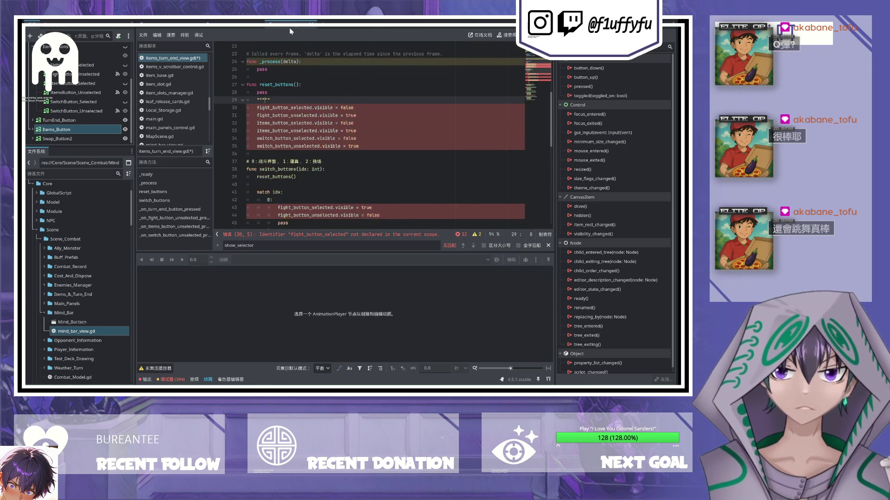
pyautogui.click(370, 148)
pyautogui.press('Return')
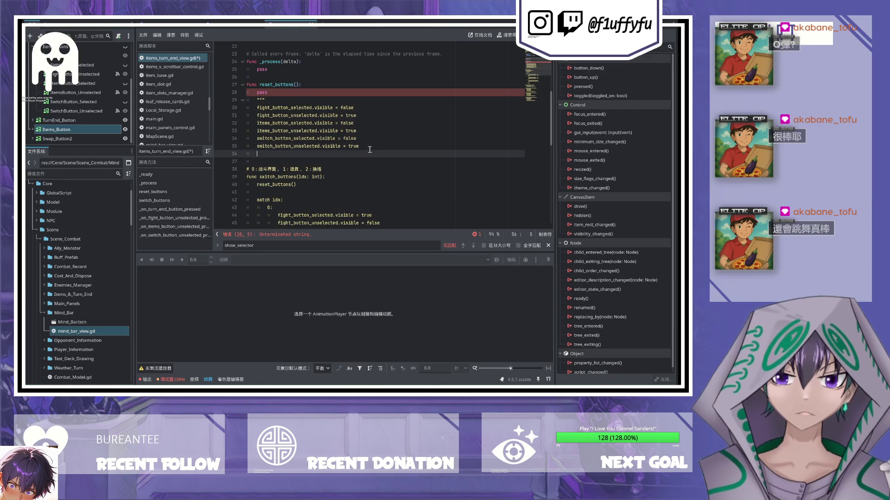
pyautogui.write('"""')
pyautogui.scroll(-4, 291, 121)
pyautogui.hotkey('ctrl', 's')
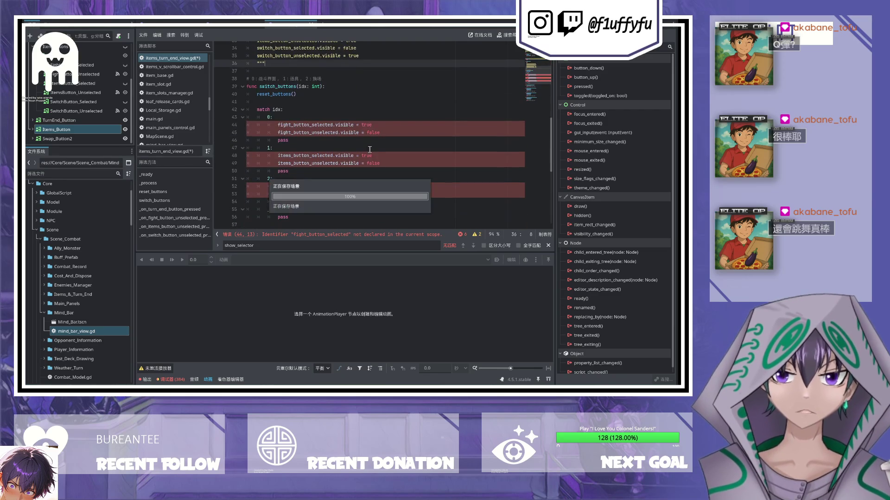
pyautogui.scroll(-3, 298, 133)
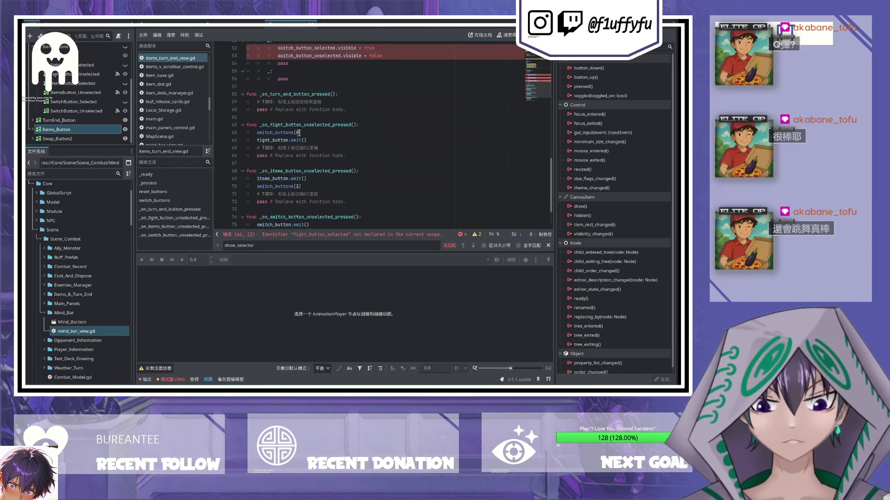
pyautogui.scroll(2, 291, 111)
# Step: Comment out switch_buttons' visibility lines 44–45, 48–49 and 52–53 with Ctrl+K, then save
pyautogui.click(278, 84)
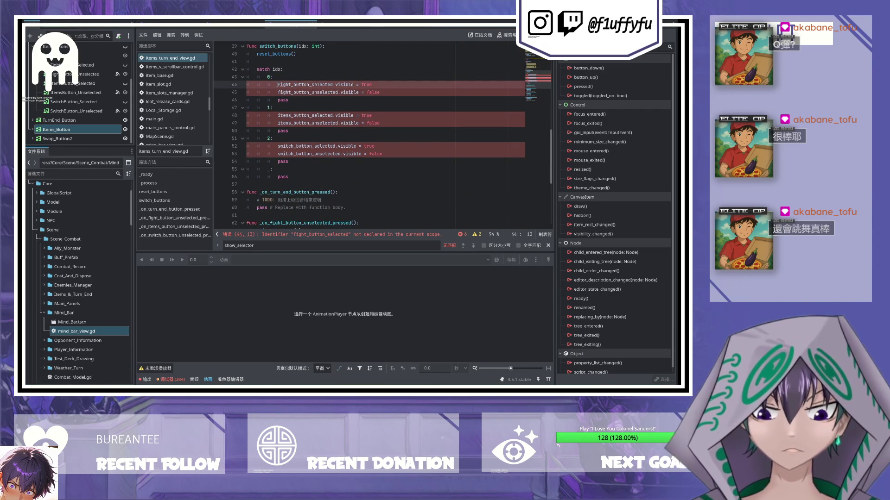
pyautogui.hotkey('ctrl', 'k')
pyautogui.click(279, 93)
pyautogui.hotkey('ctrl', 'k')
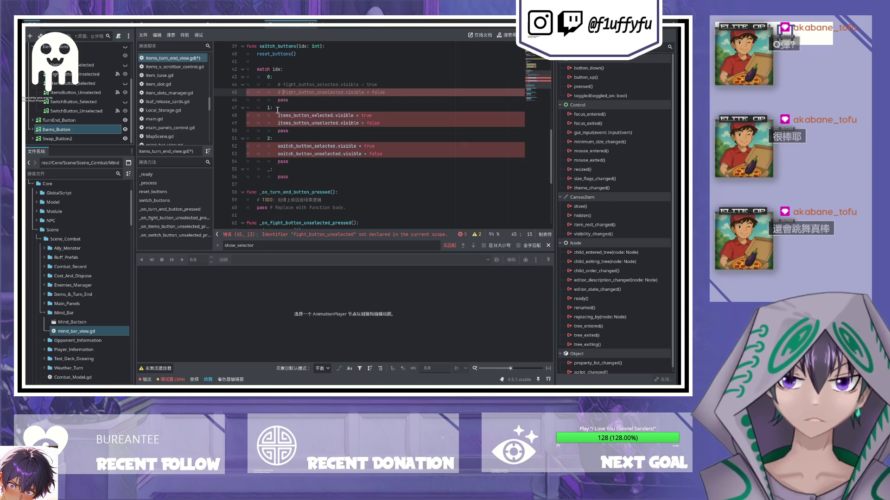
pyautogui.moveTo(278, 116); pyautogui.dragTo(363, 123)
pyautogui.hotkey('ctrl', 'k')
pyautogui.click(279, 146)
pyautogui.hotkey('ctrl', 'k')
pyautogui.click(279, 154)
pyautogui.hotkey('ctrl', 'k')
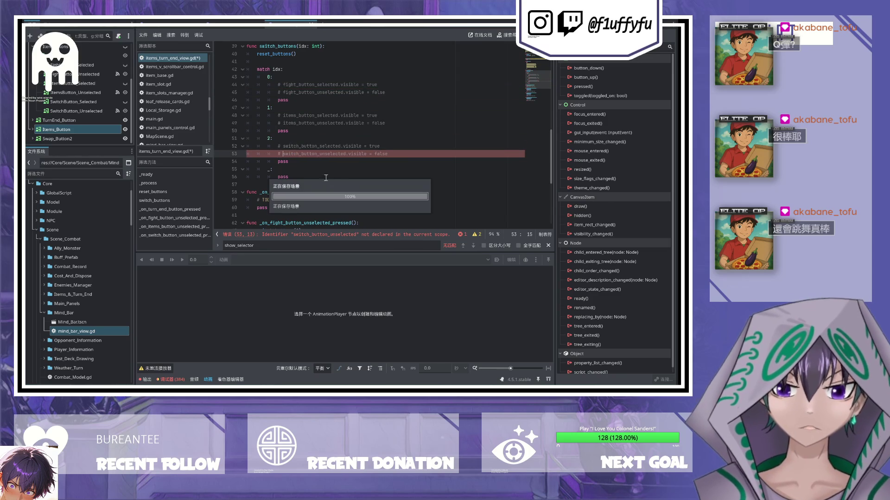
pyautogui.hotkey('ctrl', 's')
pyautogui.scroll(-5, 374, 182)
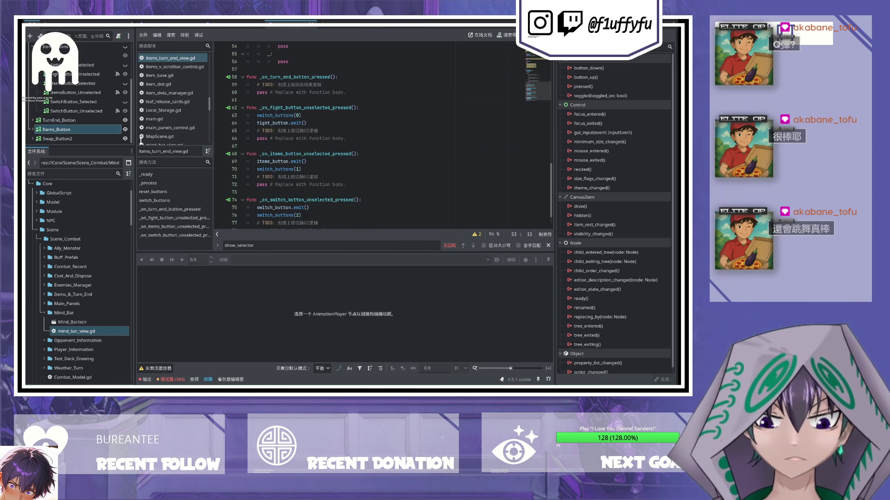
pyautogui.click(68, 130)
pyautogui.scroll(7, 338, 207)
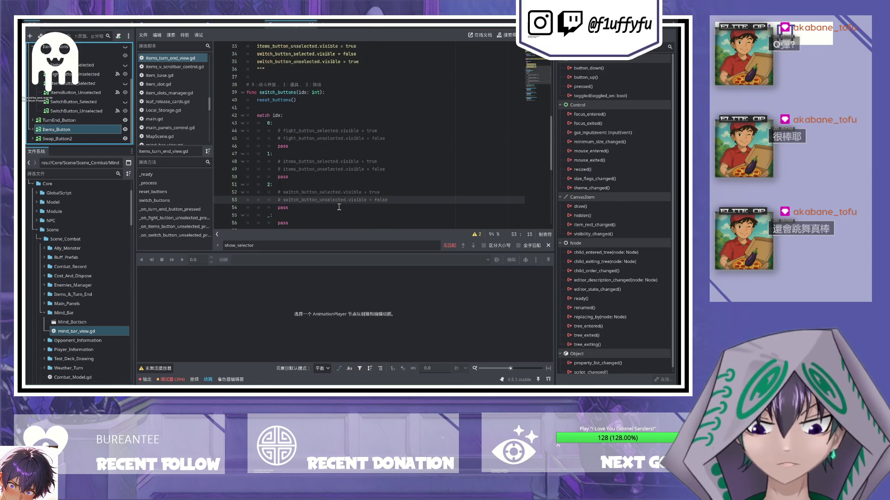
pyautogui.scroll(8, 341, 204)
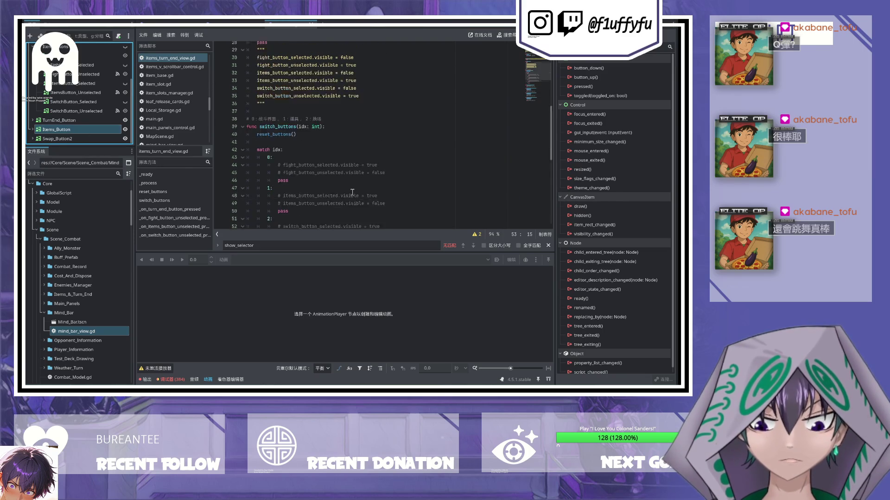
pyautogui.scroll(-12, 391, 175)
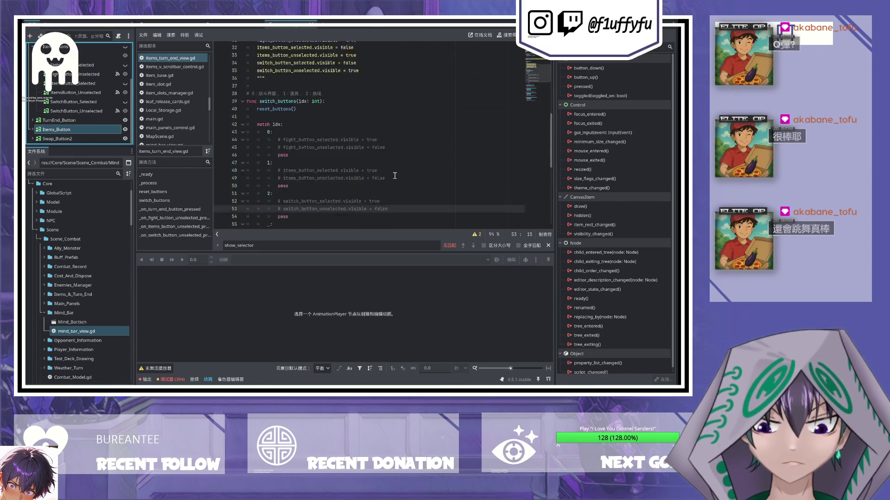
pyautogui.click(100, 65)
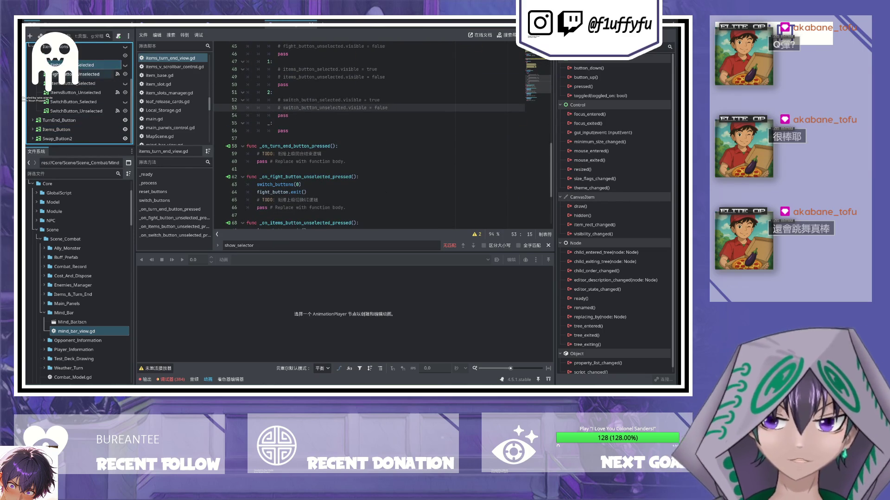
pyautogui.scroll(-1, 635, 171)
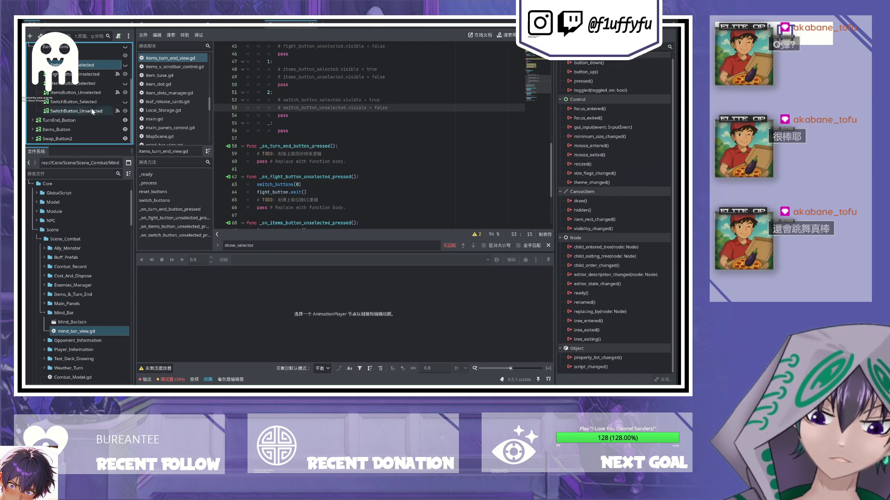
pyautogui.scroll(13, 365, 140)
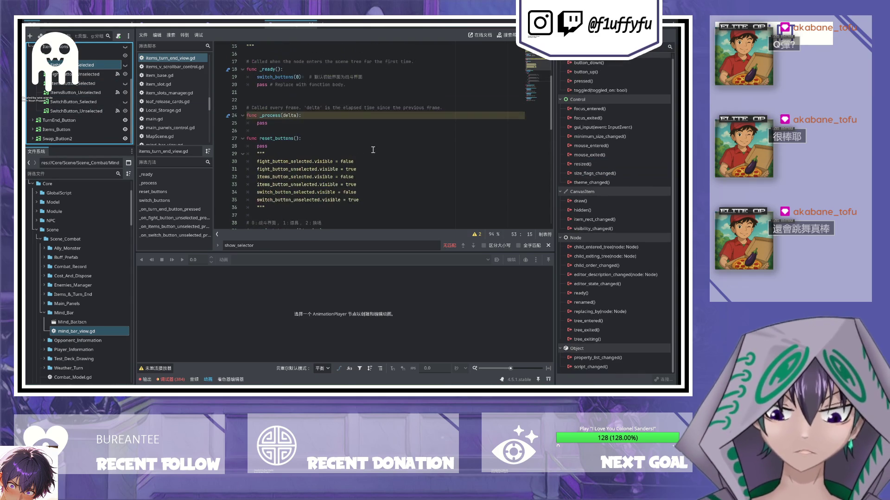
pyautogui.scroll(-2, 372, 149)
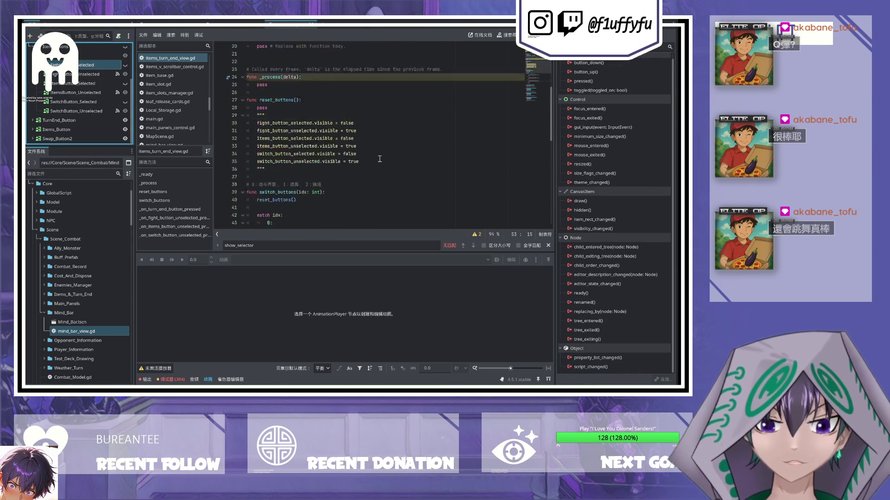
pyautogui.scroll(-15, 380, 159)
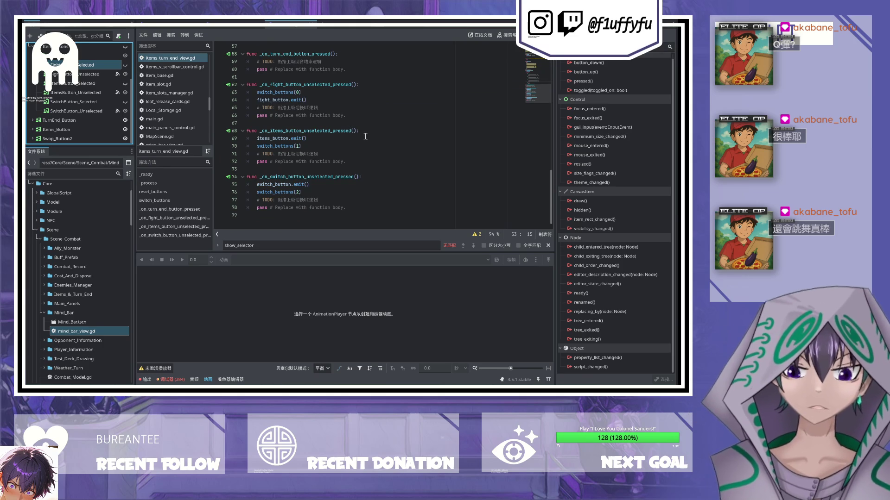
pyautogui.doubleClick(276, 147)
pyautogui.click(272, 139)
pyautogui.scroll(15, 363, 160)
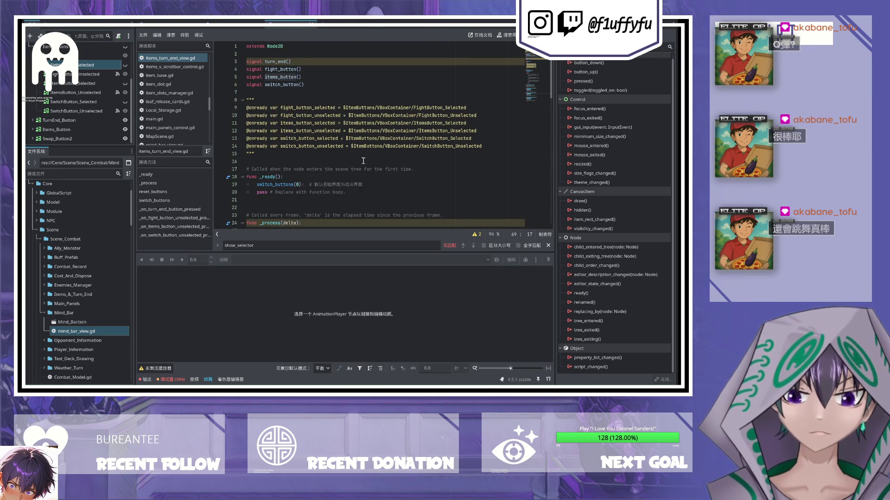
pyautogui.scroll(-15, 363, 160)
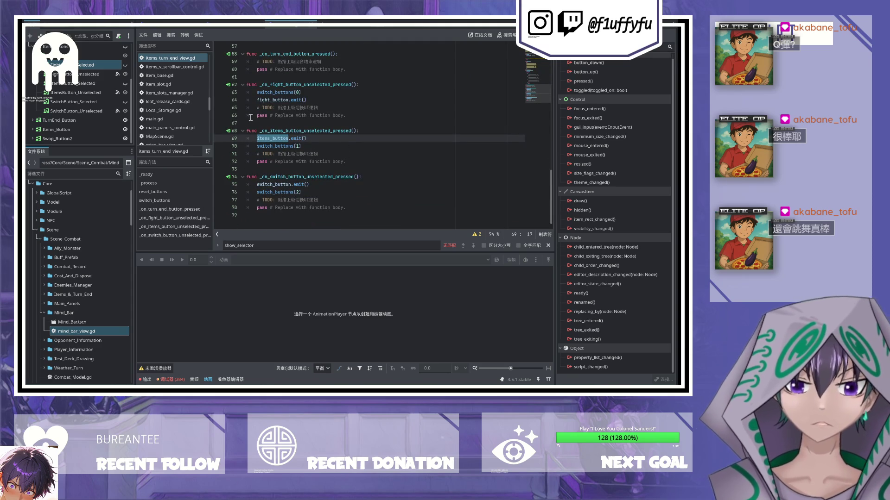
pyautogui.scroll(1, 268, 121)
# Step: Collapse VBoxContainer and inspect TurnEnd_Button's pressed() signal connection
pyautogui.scroll(-1, 267, 120)
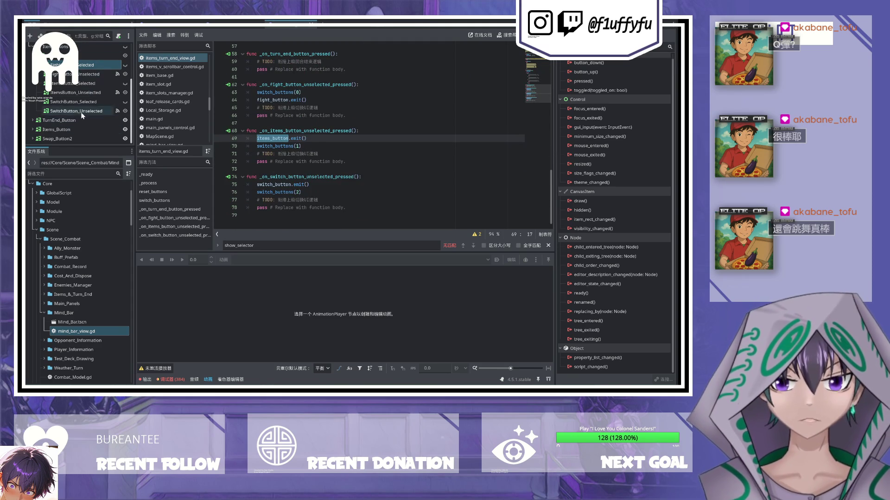
pyautogui.press('Left')
pyautogui.press('Left')
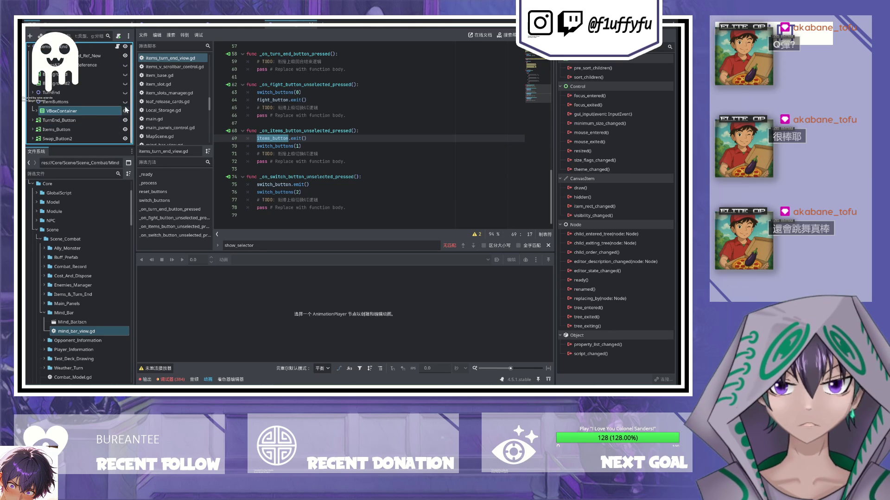
pyautogui.click(59, 121)
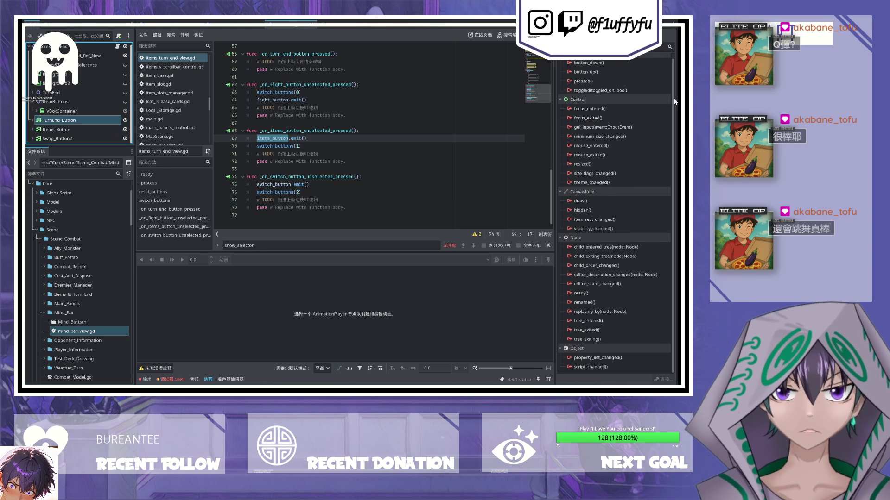
pyautogui.scroll(1, 588, 77)
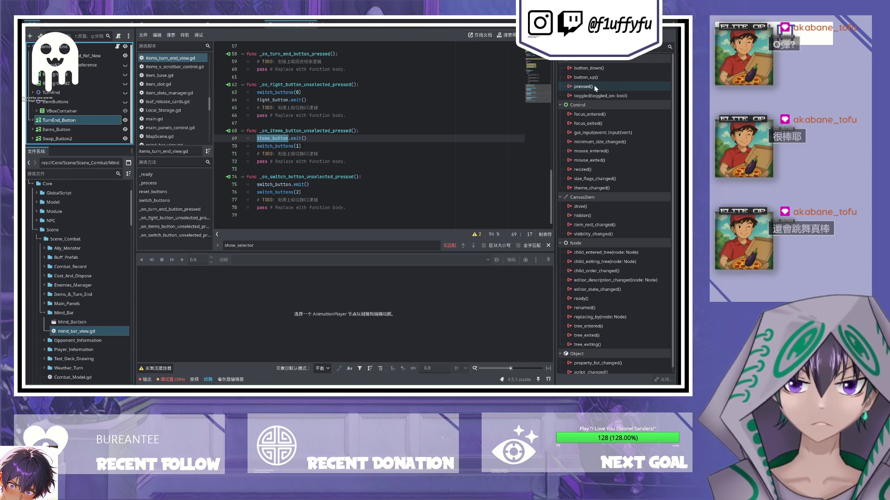
pyautogui.click(595, 88)
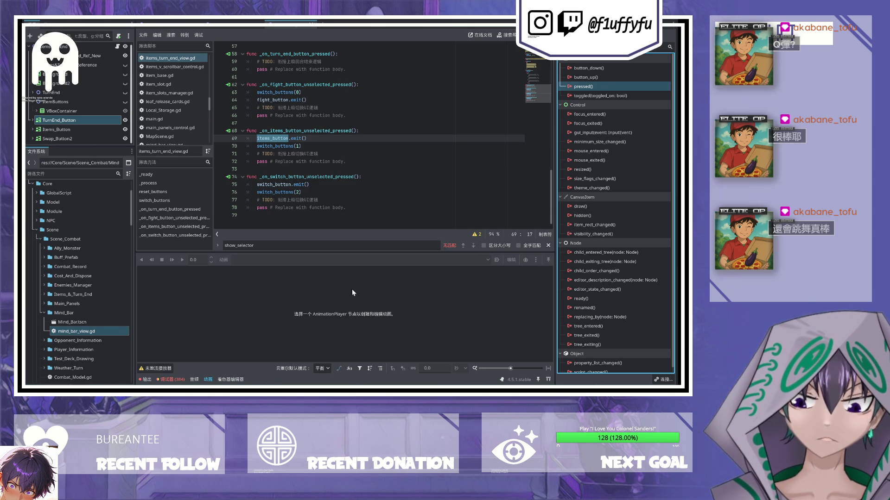
# Step: Select Items_Button and inspect its pressed() signal connection
pyautogui.click(70, 130)
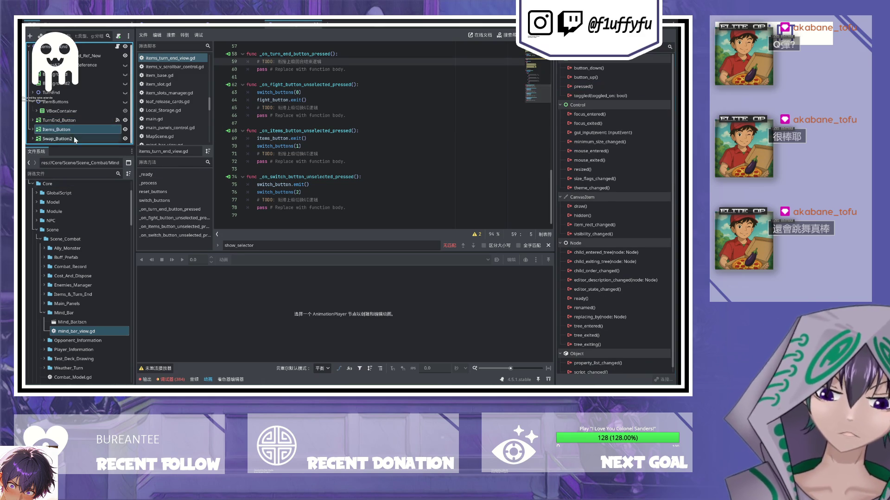
pyautogui.click(68, 121)
pyautogui.click(69, 129)
pyautogui.click(583, 89)
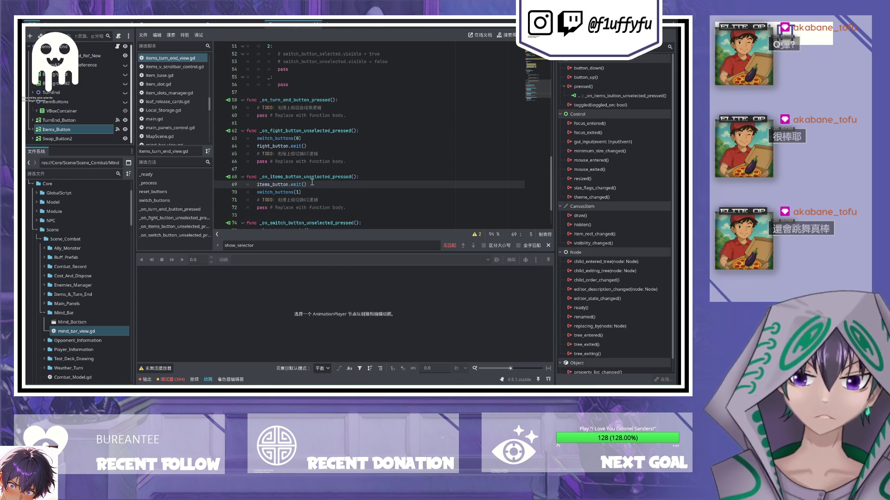
# Step: Connect Swap_Button2's pressed() signal to _on_switch_button_unselected_pressed()
pyautogui.scroll(-1, 312, 182)
pyautogui.click(54, 138)
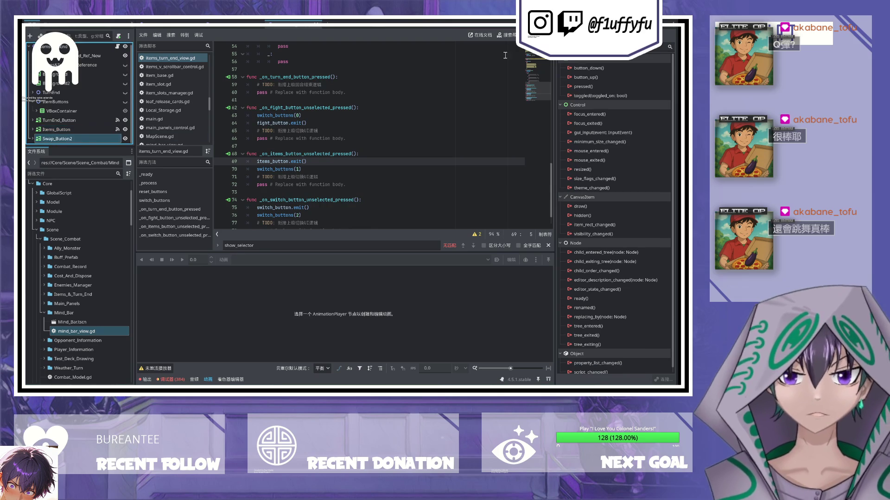
pyautogui.click(592, 86)
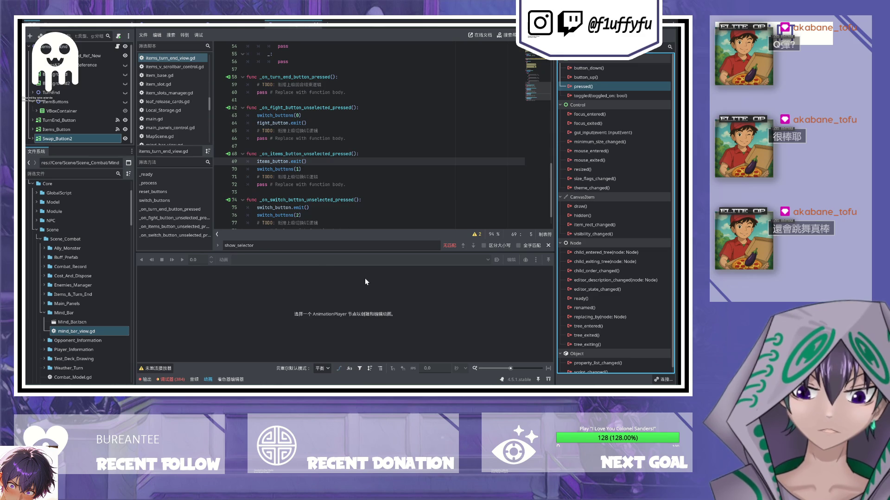
pyautogui.click(321, 269)
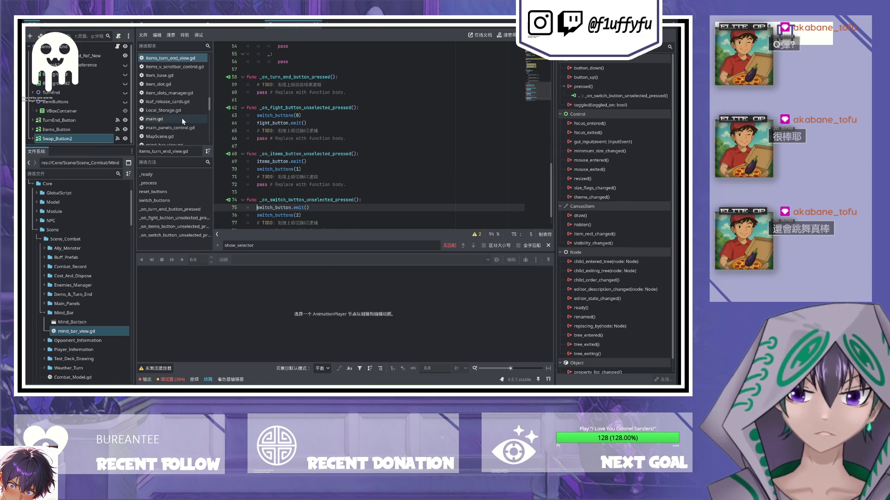
# Step: Scroll through items_turn_end_view.gd to the switch_buttons(0) line in the fight handler
pyautogui.scroll(-1, 361, 186)
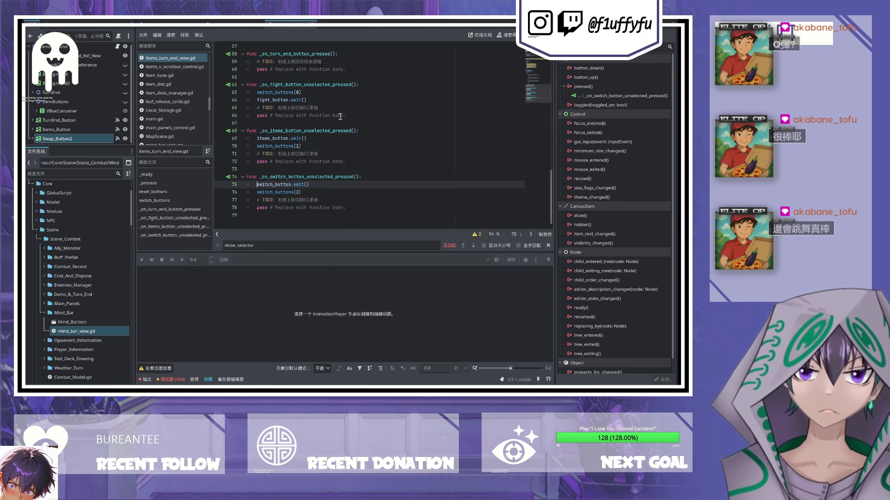
pyautogui.scroll(1, 340, 116)
pyautogui.scroll(2, 340, 117)
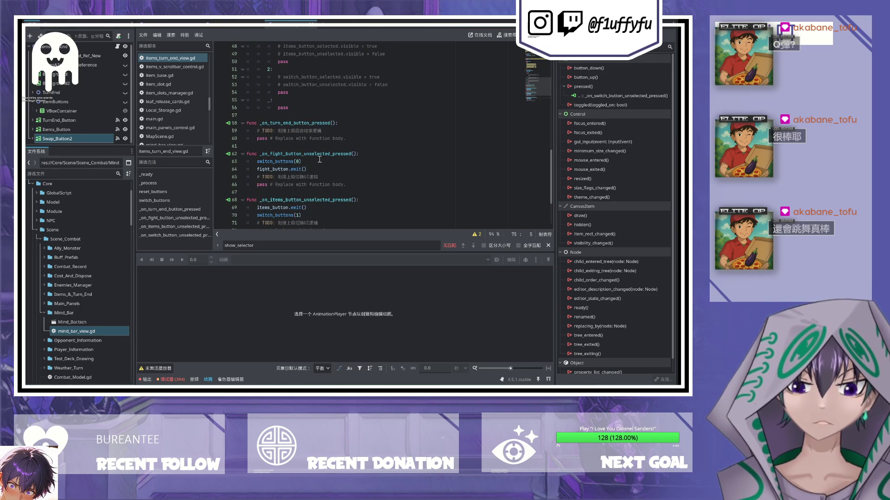
pyautogui.scroll(14, 320, 159)
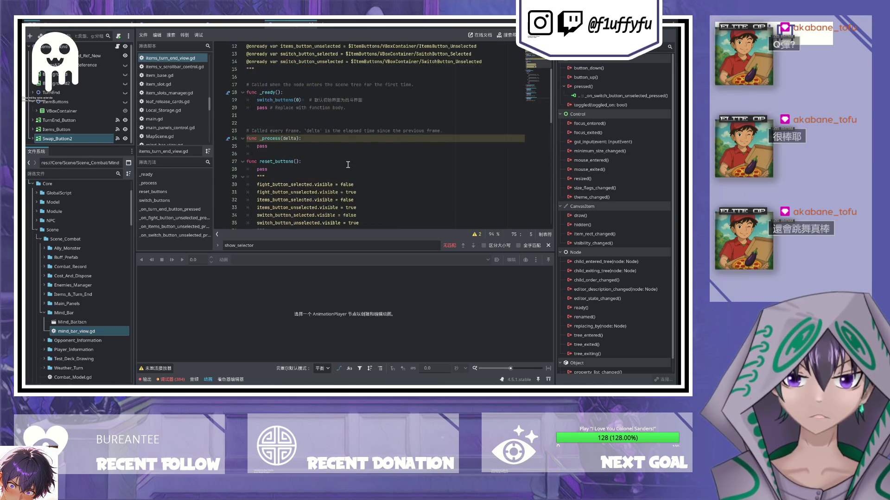
pyautogui.scroll(-6, 348, 164)
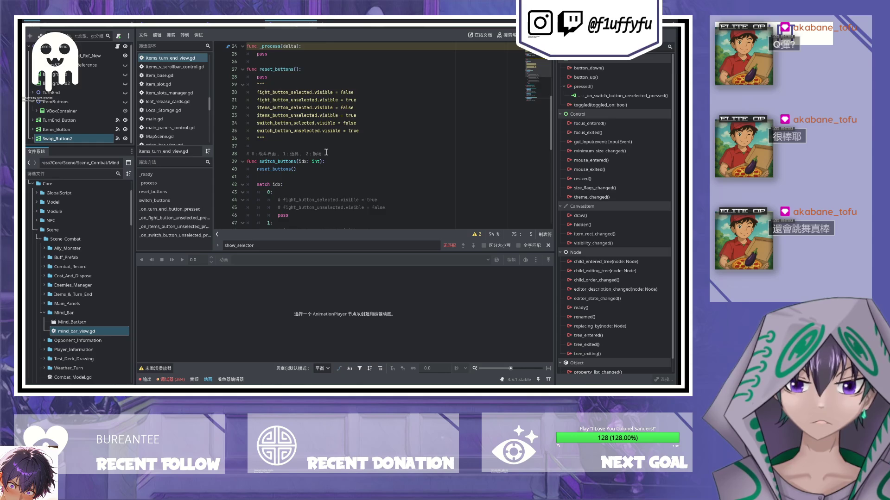
pyautogui.scroll(-4, 326, 152)
pyautogui.scroll(-2, 322, 153)
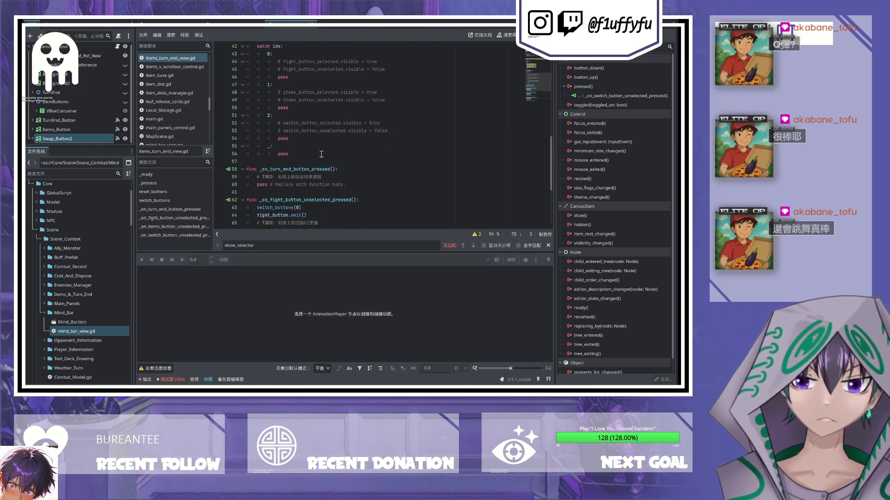
pyautogui.scroll(-4, 321, 153)
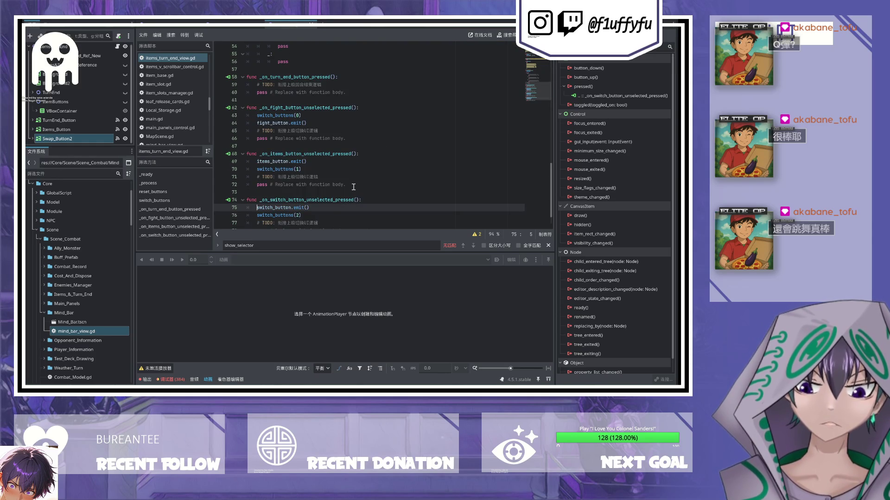
pyautogui.scroll(7, 353, 186)
pyautogui.scroll(-2, 353, 188)
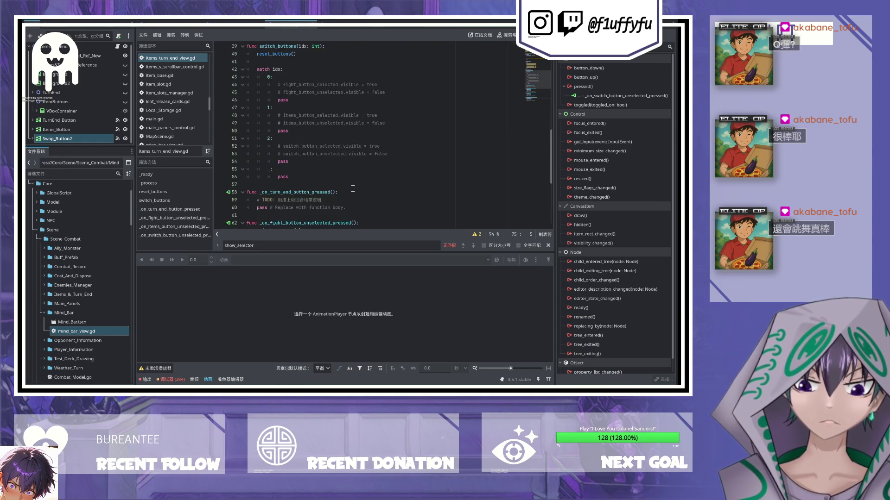
pyautogui.scroll(-6, 351, 188)
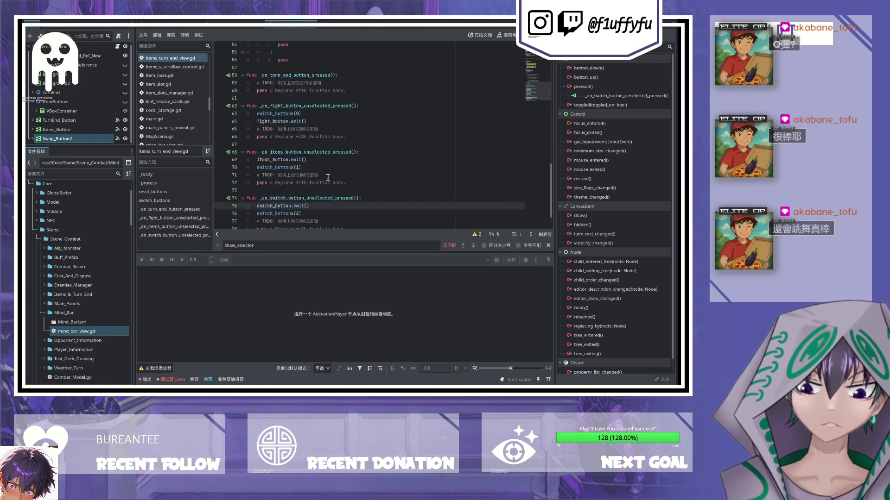
pyautogui.scroll(1, 250, 146)
pyautogui.click(258, 116)
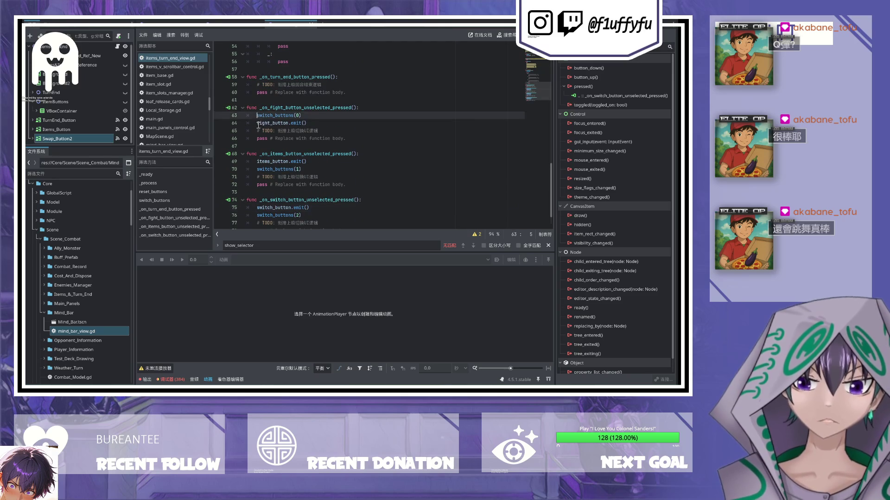
# Step: Comment out the switch_buttons(0) and emit lines, then undo those comment changes
pyautogui.hotkey('ctrl', 'k')
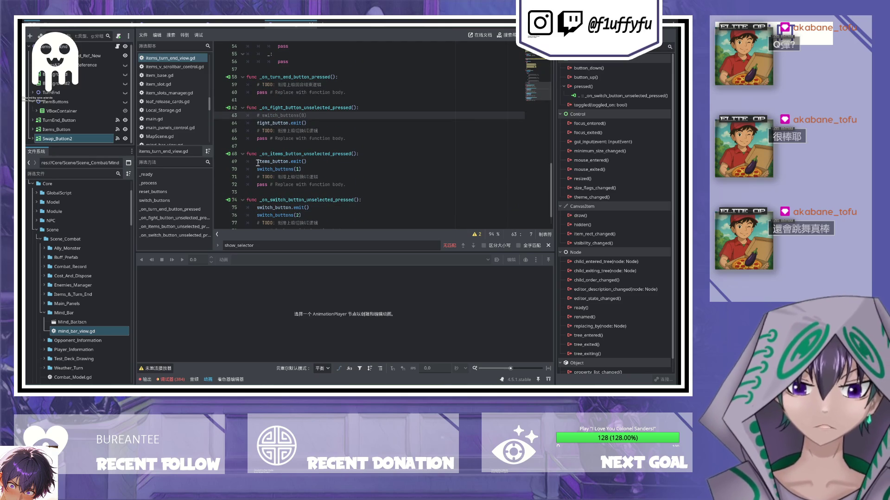
pyautogui.click(258, 161)
pyautogui.hotkey('ctrl', 'k')
pyautogui.click(258, 207)
pyautogui.hotkey('ctrl', 'k')
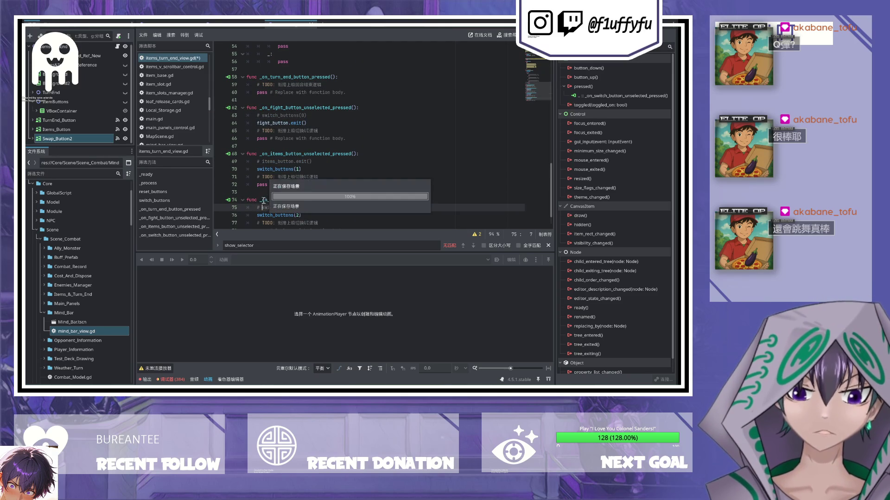
pyautogui.scroll(-1, 283, 140)
pyautogui.hotkey('ctrl', 'z')
pyautogui.hotkey('ctrl', 'z')
pyautogui.hotkey('ctrl', 'z')
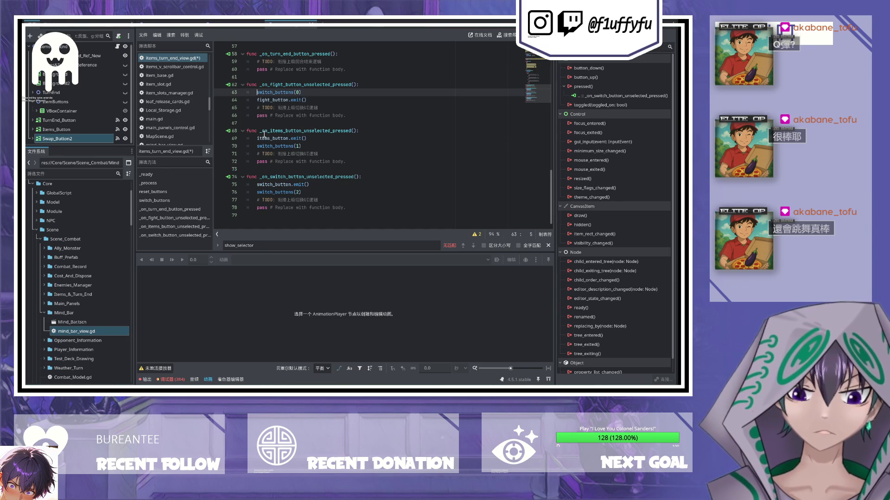
# Step: Comment out the switch_buttons(0), switch_buttons(1) and switch_buttons(2) calls
pyautogui.hotkey('ctrl', 'k')
pyautogui.click(263, 145)
pyautogui.hotkey('ctrl', 'k')
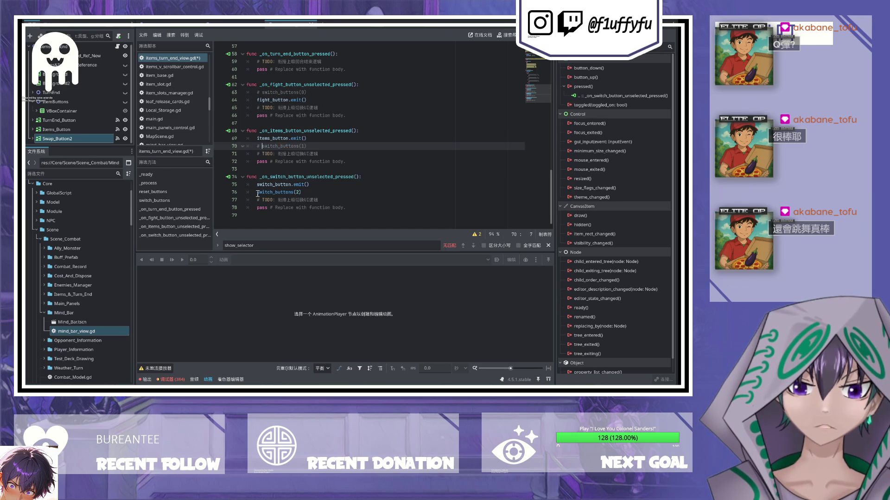
pyautogui.press('Down')
pyautogui.press('Down')
pyautogui.press('Down')
pyautogui.hotkey('ctrl', 'k')
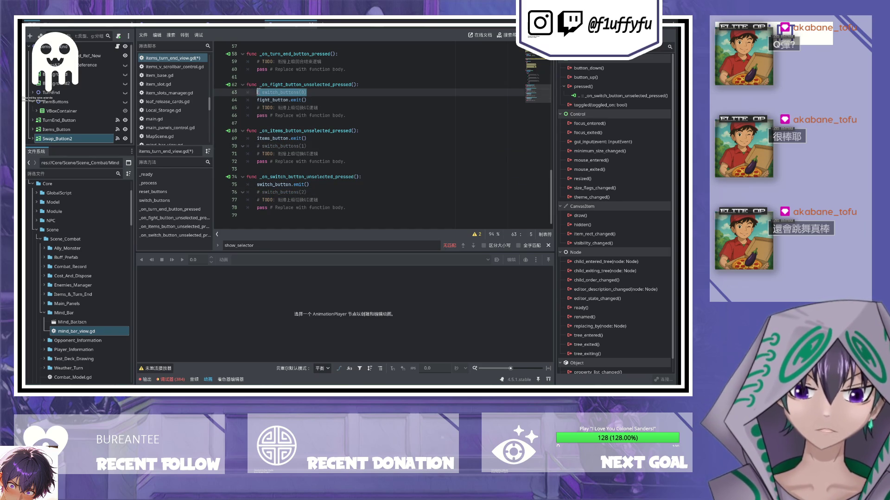
# Step: Move the commented switch_buttons(0) line below fight_button.emit(), save, and launch a test run
pyautogui.moveTo(306, 92); pyautogui.dragTo(365, 84)
pyautogui.hotkey('alt', 'Down')
pyautogui.hotkey('ctrl', 's')
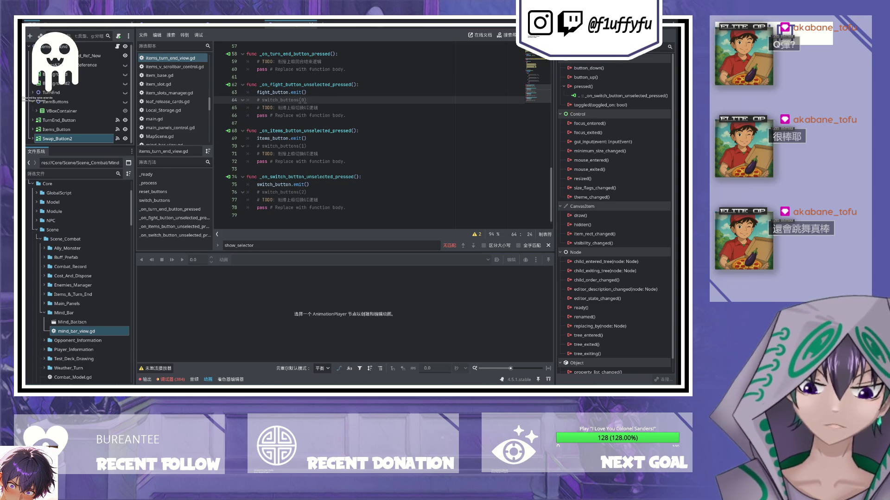
pyautogui.scroll(4, 380, 134)
pyautogui.press('F5')
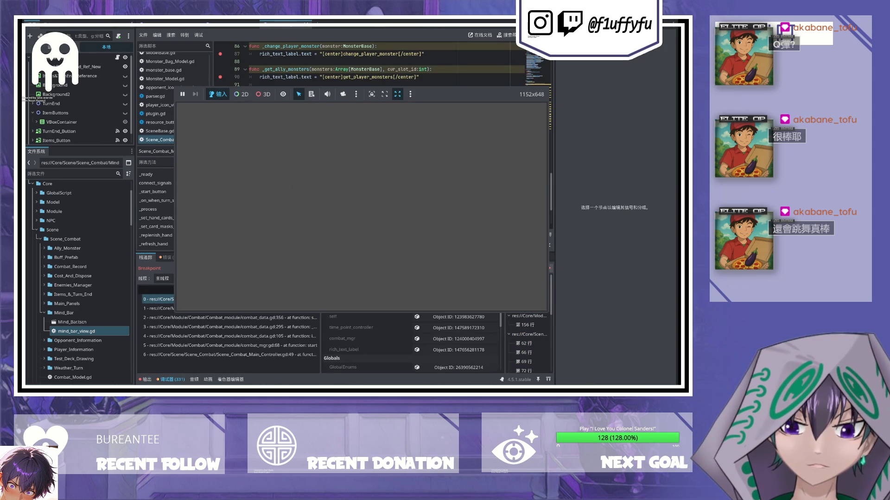
# Step: Continue the test run past its two breakpoints with F12
pyautogui.press('F12')
pyautogui.press('F12')
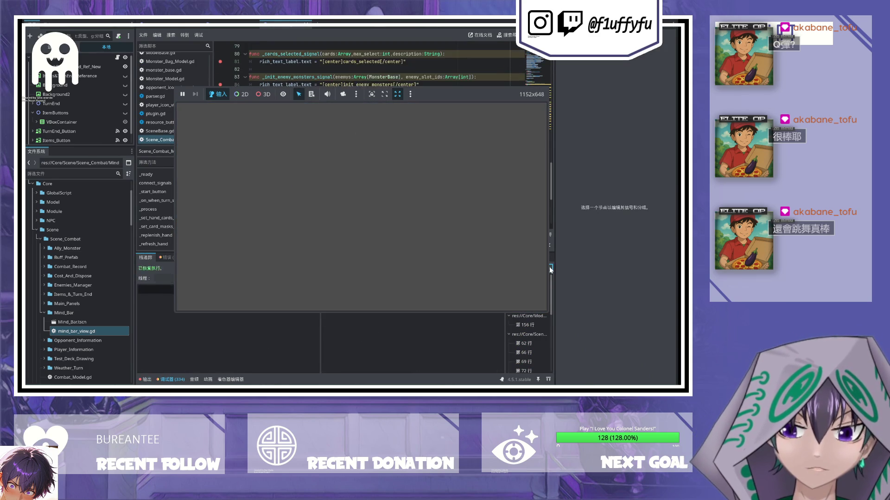
pyautogui.press('F12')
pyautogui.press('F12')
pyautogui.press('F12')
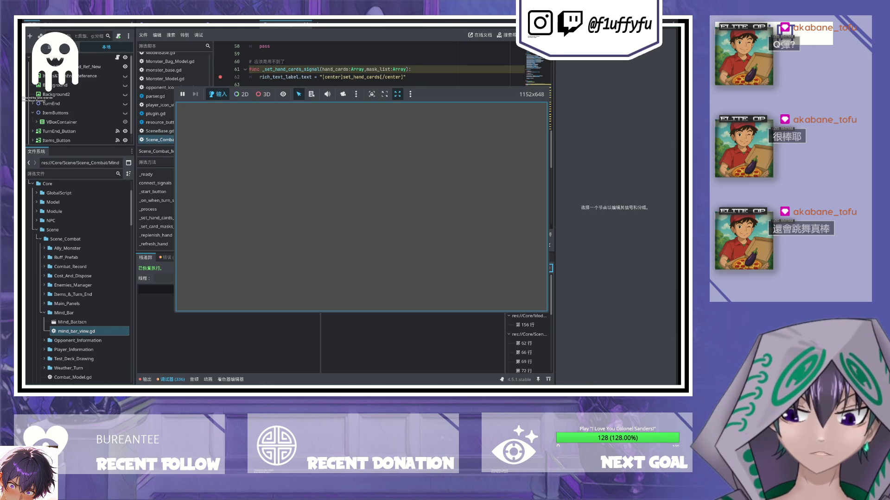
pyautogui.scroll(7, 329, 189)
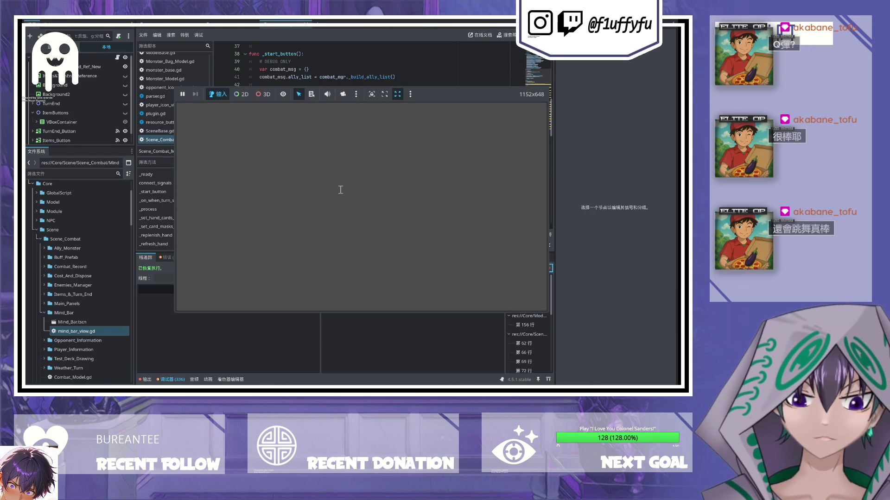
pyautogui.scroll(5, 340, 192)
pyautogui.scroll(1, 82, 90)
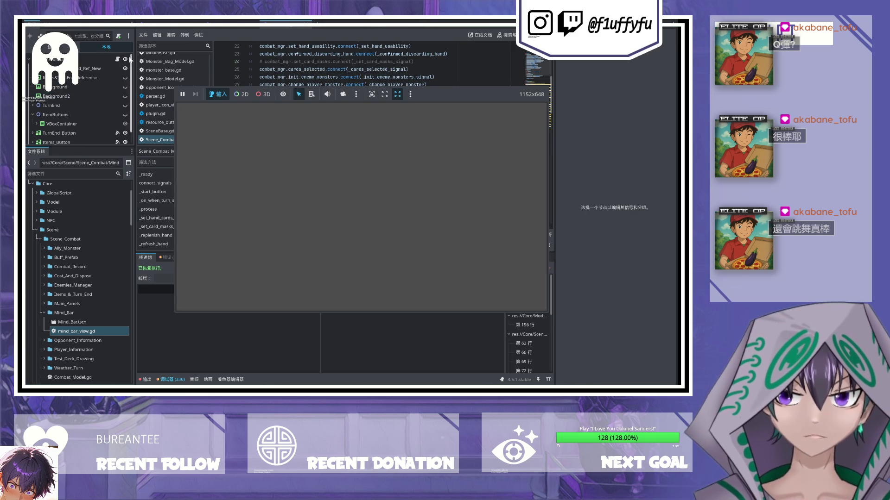
pyautogui.scroll(-1, 106, 93)
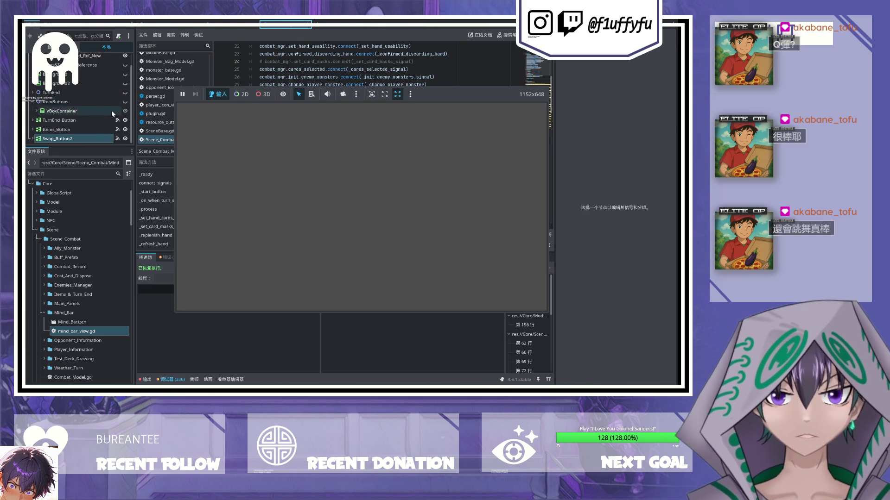
pyautogui.scroll(1, 113, 111)
# Step: Check items_turn_end_view.gd and Swap_Button2, then stop the running game with F8
pyautogui.click(117, 59)
pyautogui.scroll(15, 314, 151)
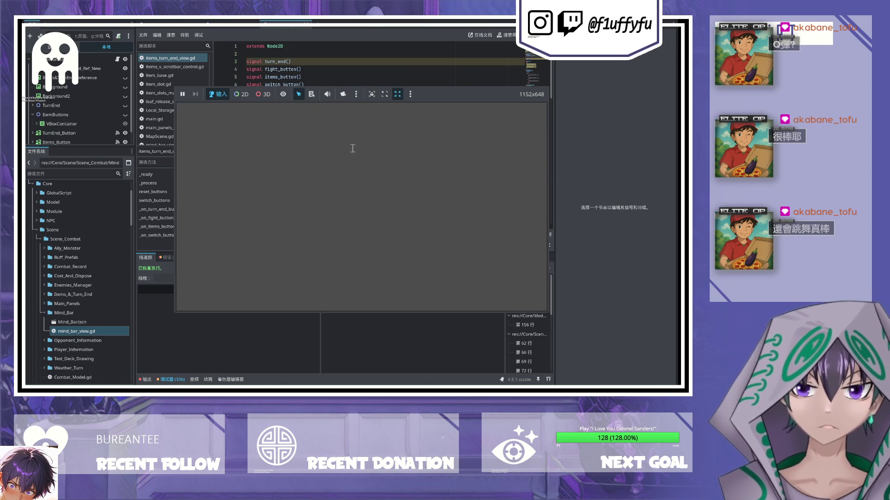
pyautogui.scroll(-8, 332, 155)
pyautogui.click(332, 156)
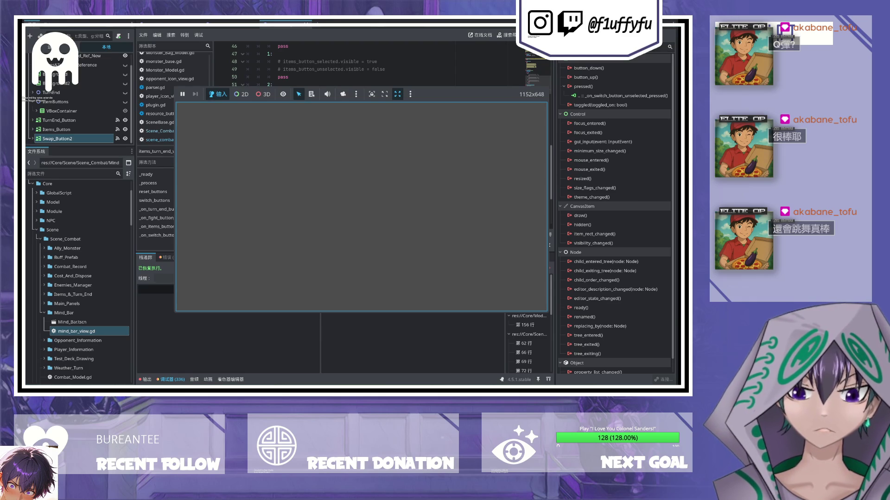
pyautogui.press('F8')
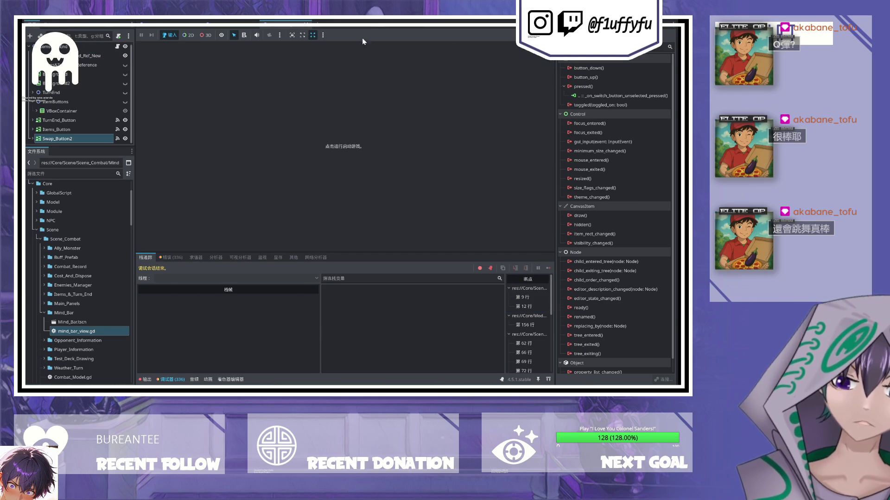
# Step: Switch the main screen back to the 2D scene editor with Ctrl+F1
pyautogui.hotkey('ctrl', 'F1')
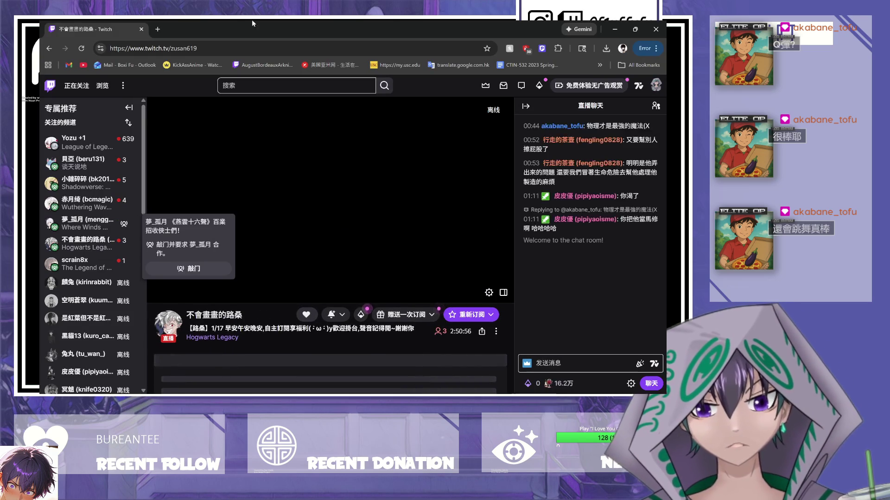
# Step: Open another sidebar channel in a background tab, view it, then close that tab
pyautogui.middleClick(80, 219)
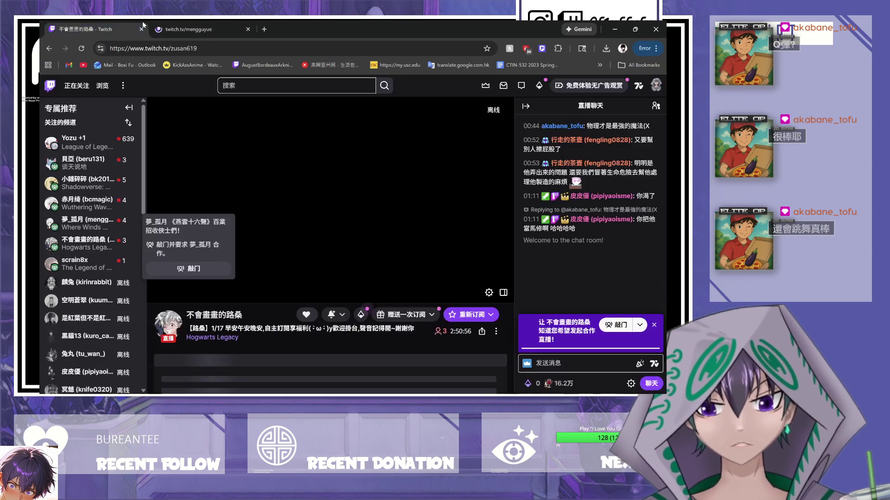
pyautogui.click(654, 324)
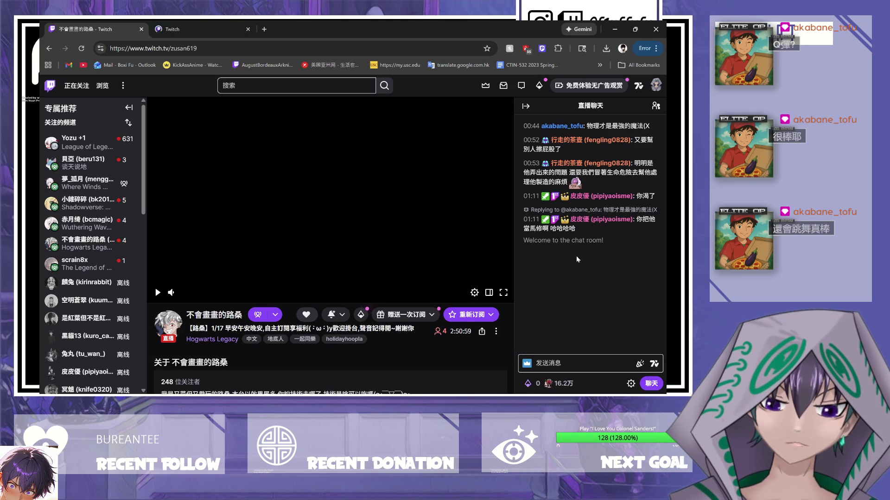
pyautogui.click(230, 29)
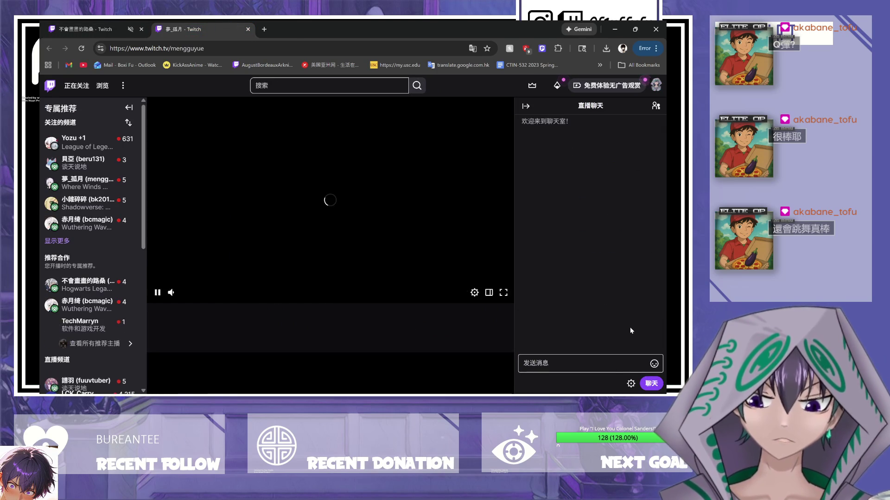
pyautogui.click(611, 368)
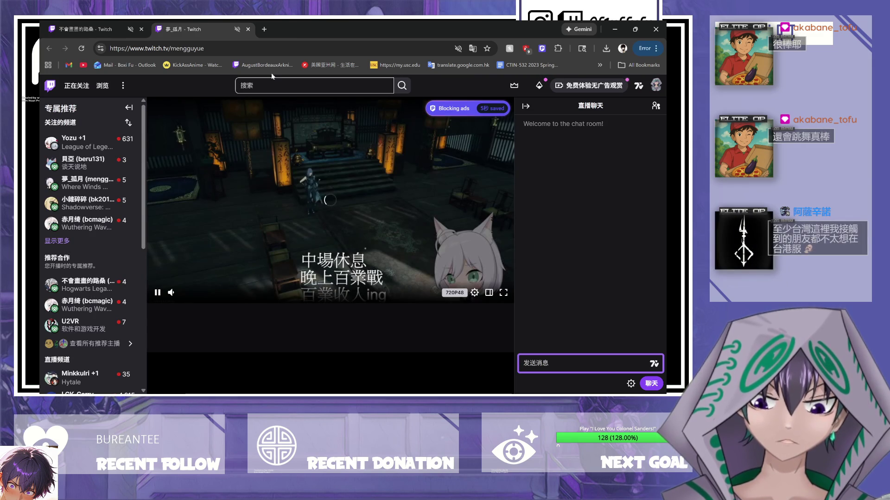
pyautogui.click(248, 29)
# Step: Copy the current channel's name from the address bar, then open another followed channel in a new tab
pyautogui.doubleClick(200, 47)
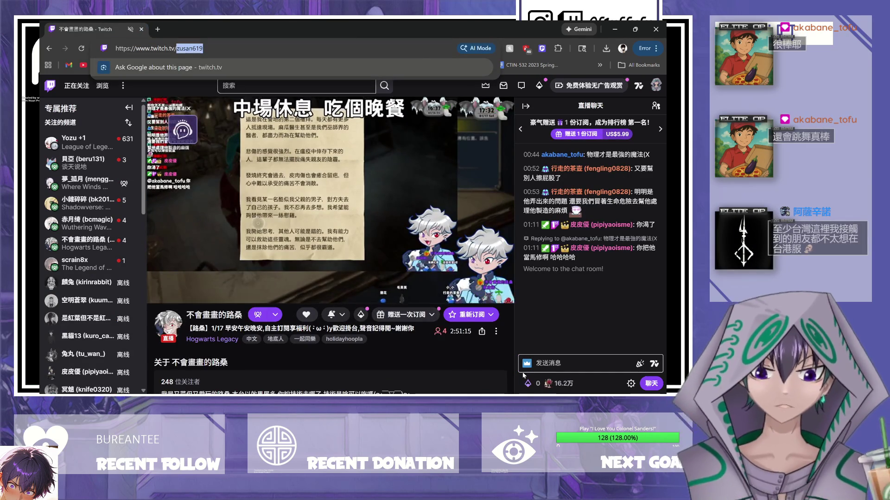
pyautogui.hotkey('alt', 'Tab')
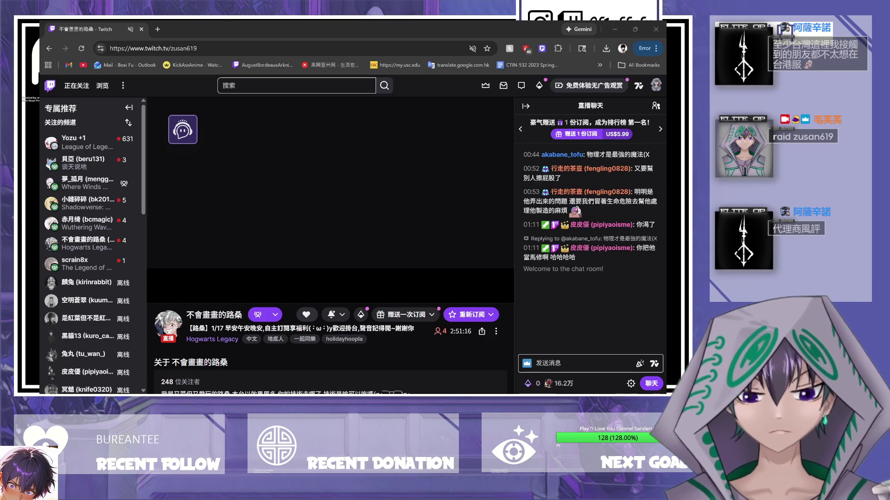
pyautogui.click(249, 21)
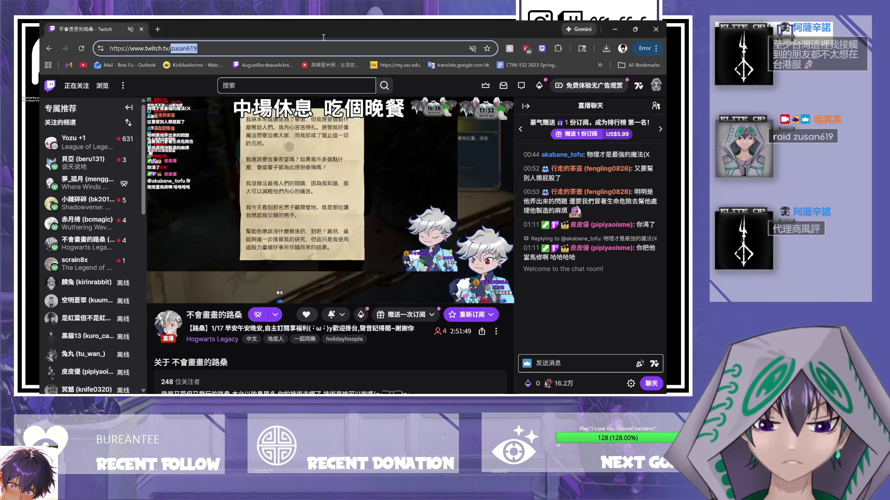
pyautogui.click(582, 330)
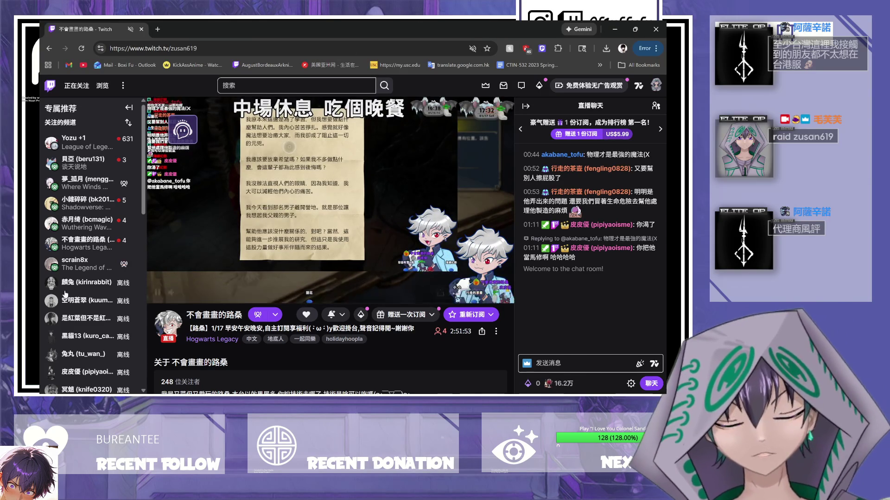
pyautogui.moveTo(225, 262)
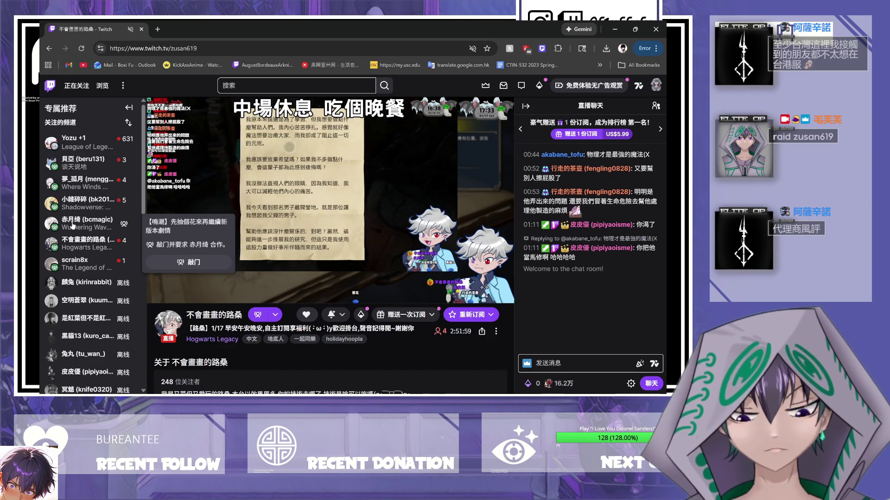
pyautogui.moveTo(259, 24); pyautogui.dragTo(260, 26)
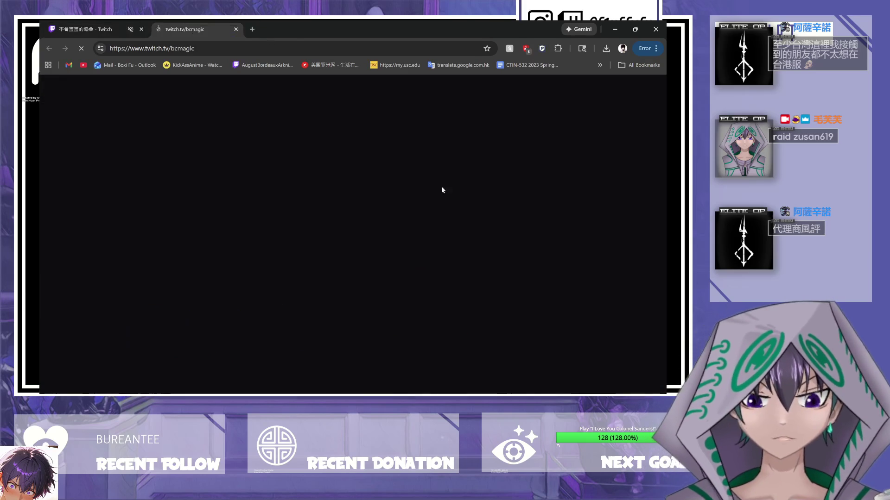